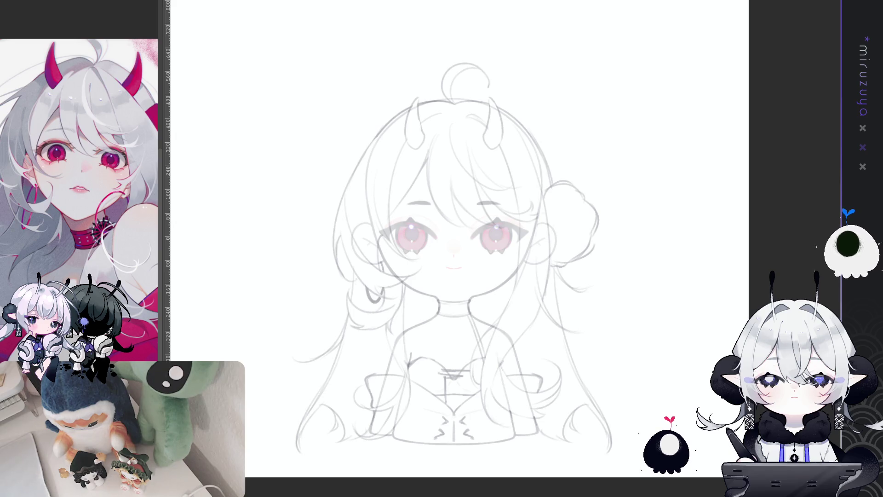
Step: Zoom in on the face and ink the central bangs curve from the hairline toward the eyes
{"action": "scroll", "coordinate": [580, 261], "scroll_direction": "up", "scroll_amount": 5}
{"action": "left_click_drag", "start_coordinate": [579, 261], "coordinate": [650, 310]}
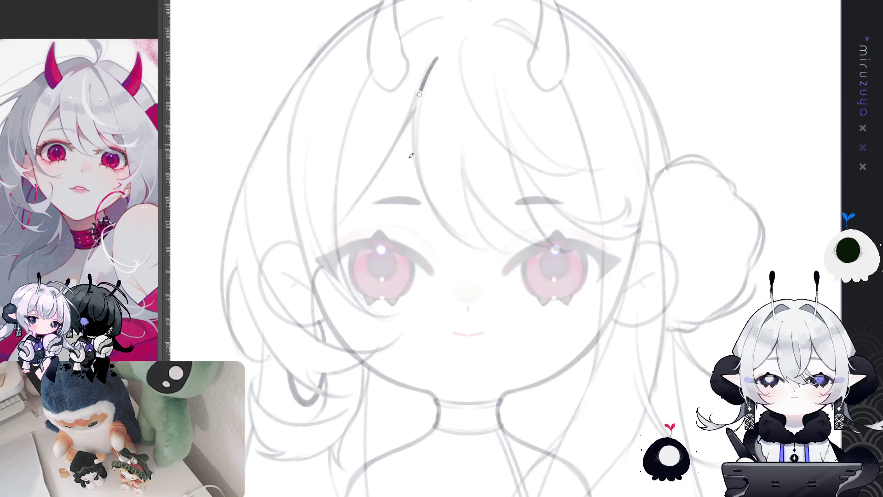
{"action": "left_click_drag", "start_coordinate": [438, 57], "coordinate": [455, 225]}
{"action": "key", "text": "ctrl+z"}
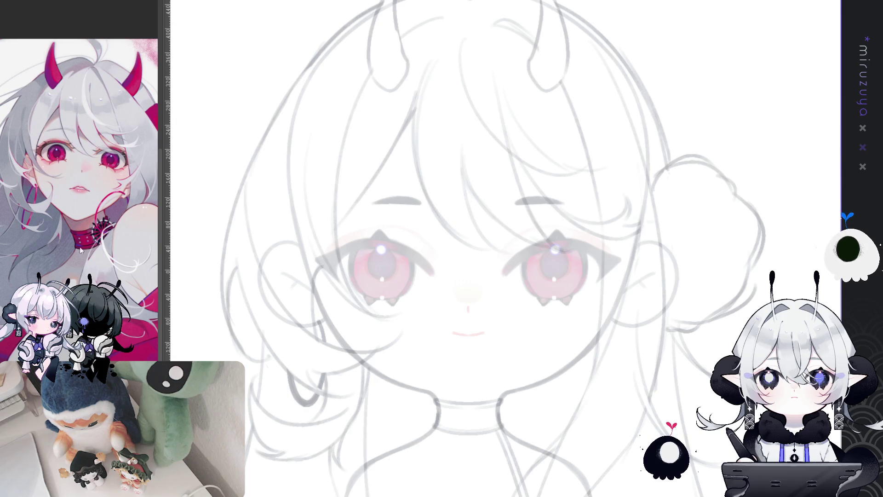
{"action": "mouse_move", "coordinate": [441, 47]}
{"action": "left_mouse_down"}
{"action": "mouse_move", "coordinate": [416, 126]}
{"action": "mouse_move", "coordinate": [502, 252]}
{"action": "left_mouse_up"}
{"action": "key", "text": "ctrl+z"}
{"action": "left_click_drag", "start_coordinate": [439, 48], "coordinate": [502, 252]}
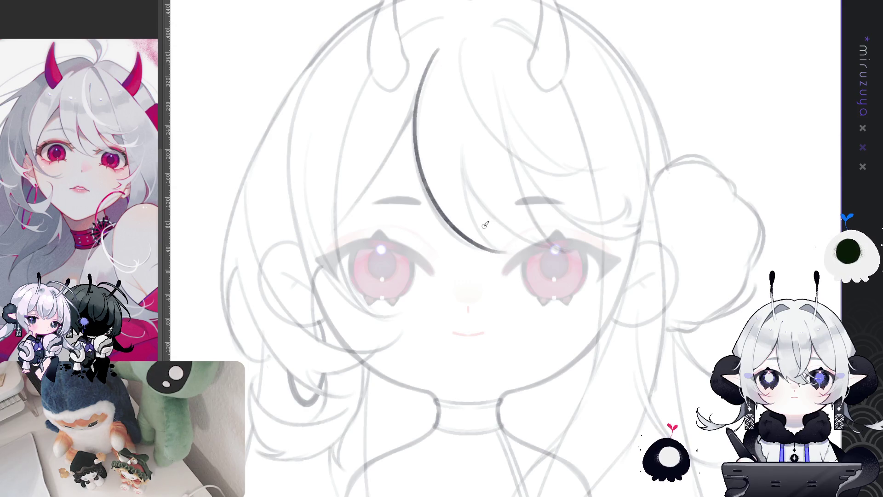
Step: Tilt the view slightly and redraw the long bangs curve down between the eyes
{"action": "mouse_move", "coordinate": [510, 127]}
{"action": "left_mouse_down"}
{"action": "mouse_move", "coordinate": [462, 46]}
{"action": "mouse_move", "coordinate": [430, 170]}
{"action": "mouse_move", "coordinate": [494, 247]}
{"action": "left_mouse_up"}
{"action": "key", "text": "ctrl+z"}
{"action": "key", "text": "ctrl+z"}
{"action": "left_click_drag", "start_coordinate": [465, 39], "coordinate": [441, 71]}
{"action": "left_click_drag", "start_coordinate": [429, 102], "coordinate": [499, 251]}
{"action": "key", "text": "ctrl+z"}
{"action": "mouse_move", "coordinate": [469, 35]}
{"action": "left_mouse_down"}
{"action": "mouse_move", "coordinate": [430, 163]}
{"action": "mouse_move", "coordinate": [501, 252]}
{"action": "left_mouse_up"}
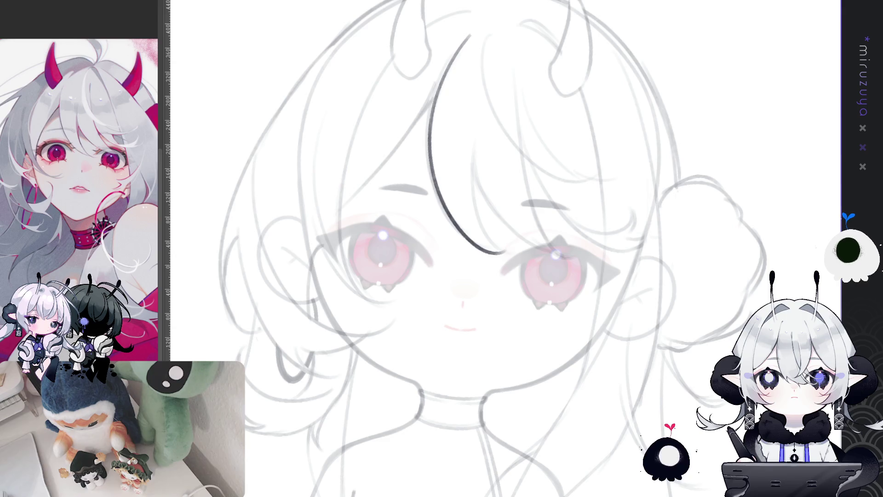
Step: Redraw the central bangs curve from the hairline down between the eyes
{"action": "key", "text": "ctrl+z"}
{"action": "key", "text": "ctrl+z"}
{"action": "left_click_drag", "start_coordinate": [470, 35], "coordinate": [505, 260]}
{"action": "key", "text": "ctrl+z"}
{"action": "mouse_move", "coordinate": [479, 28]}
{"action": "left_mouse_down"}
{"action": "mouse_move", "coordinate": [430, 92]}
{"action": "mouse_move", "coordinate": [506, 261]}
{"action": "left_mouse_up"}
{"action": "key", "text": "ctrl+z"}
{"action": "mouse_move", "coordinate": [478, 27]}
{"action": "left_mouse_down"}
{"action": "mouse_move", "coordinate": [439, 211]}
{"action": "mouse_move", "coordinate": [506, 260]}
{"action": "left_mouse_up"}
Step: Ink an inner bangs strand curving beside the first, down to the right eye
{"action": "key", "text": "ctrl+z"}
{"action": "mouse_move", "coordinate": [474, 25]}
{"action": "left_mouse_down"}
{"action": "mouse_move", "coordinate": [489, 252]}
{"action": "mouse_move", "coordinate": [514, 255]}
{"action": "left_mouse_up"}
{"action": "left_click_drag", "start_coordinate": [475, 152], "coordinate": [528, 257]}
{"action": "key", "text": "ctrl+z"}
{"action": "mouse_move", "coordinate": [472, 150]}
{"action": "left_mouse_down"}
{"action": "mouse_move", "coordinate": [495, 242]}
{"action": "mouse_move", "coordinate": [529, 256]}
{"action": "left_mouse_up"}
{"action": "key", "text": "ctrl+z"}
{"action": "left_click_drag", "start_coordinate": [471, 152], "coordinate": [529, 257]}
{"action": "key", "text": "ctrl+z"}
{"action": "left_click_drag", "start_coordinate": [471, 155], "coordinate": [528, 252]}
{"action": "key", "text": "ctrl+z"}
{"action": "mouse_move", "coordinate": [472, 156]}
{"action": "left_mouse_down"}
{"action": "mouse_move", "coordinate": [483, 221]}
{"action": "mouse_move", "coordinate": [529, 255]}
{"action": "left_mouse_up"}
{"action": "key", "text": "ctrl+z"}
{"action": "mouse_move", "coordinate": [471, 156]}
{"action": "left_mouse_down"}
{"action": "mouse_move", "coordinate": [529, 254]}
{"action": "mouse_move", "coordinate": [475, 160]}
{"action": "mouse_move", "coordinate": [534, 248]}
{"action": "left_mouse_up"}
{"action": "key", "text": "ctrl+z"}
Step: Rotate and mirror the canvas view to check the lines, then restore it upright
{"action": "mouse_move", "coordinate": [597, 249]}
{"action": "left_mouse_down"}
{"action": "mouse_move", "coordinate": [582, 302]}
{"action": "mouse_move", "coordinate": [559, 323]}
{"action": "left_mouse_up"}
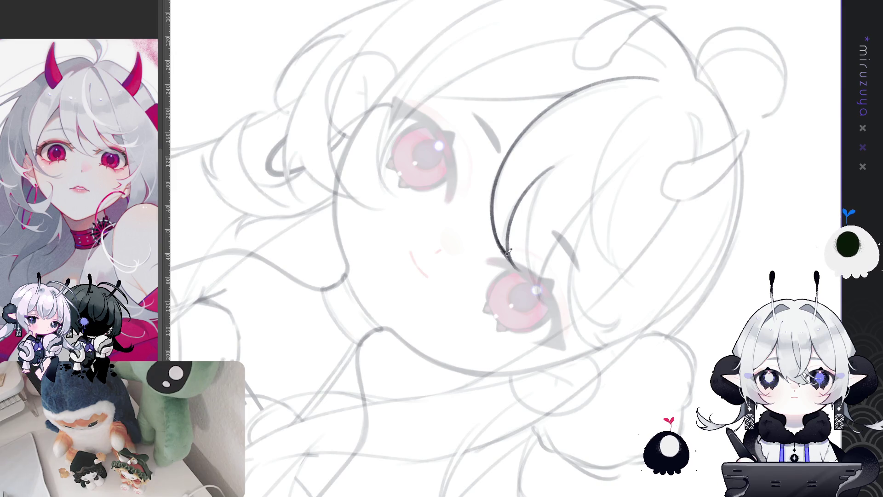
{"action": "key", "text": "Escape"}
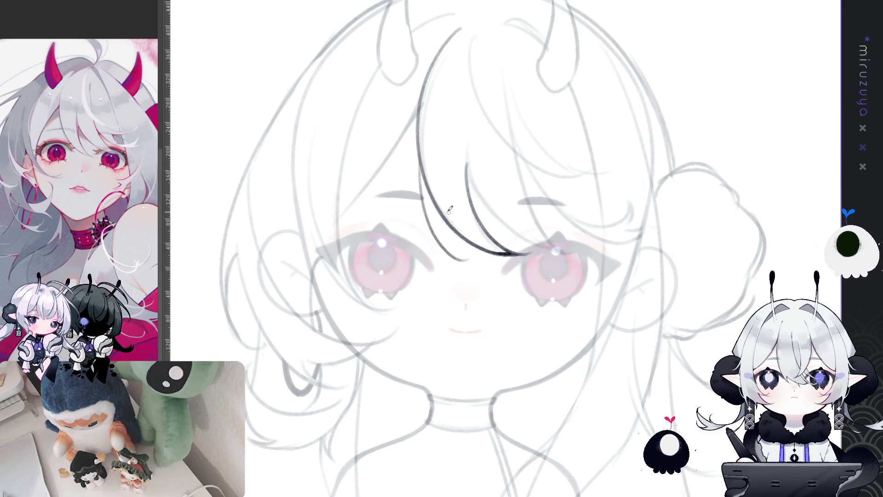
{"action": "key", "text": "h"}
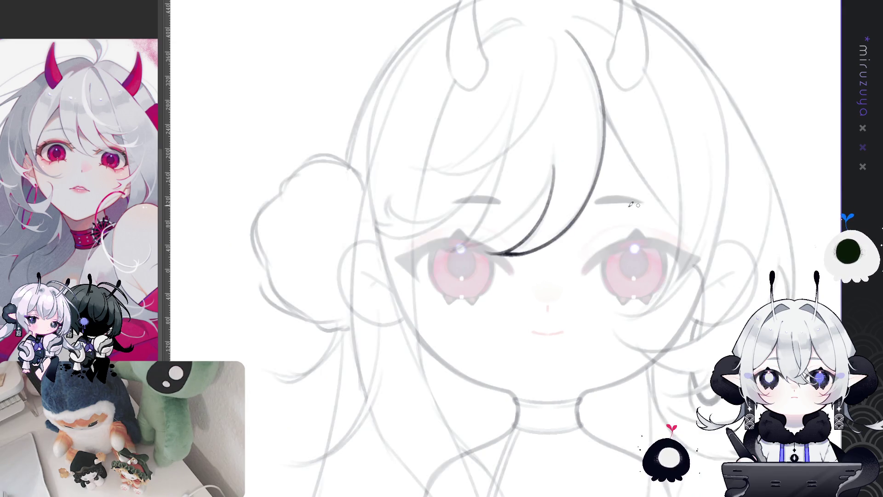
{"action": "mouse_move", "coordinate": [603, 151]}
{"action": "left_mouse_down"}
{"action": "mouse_move", "coordinate": [593, 234]}
{"action": "mouse_move", "coordinate": [542, 276]}
{"action": "left_mouse_up"}
{"action": "key", "text": "ctrl+z"}
{"action": "key", "text": "h"}
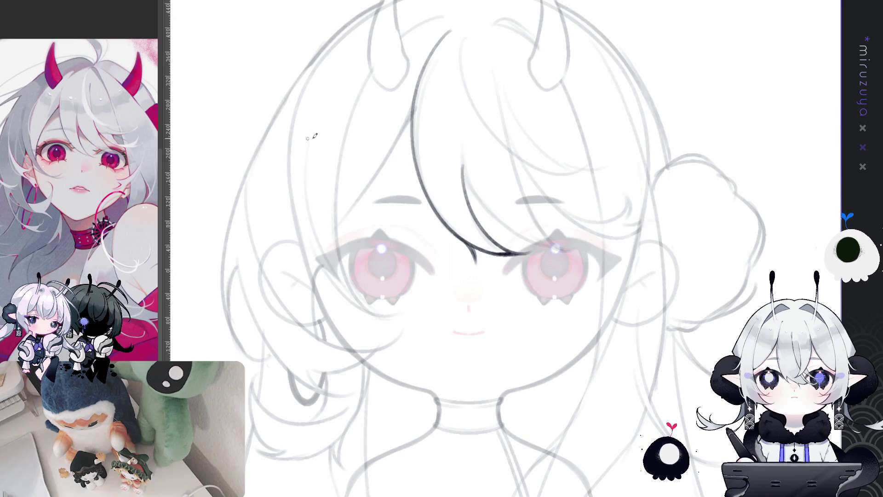
Step: Add a short stroke at the tip of the central bang
{"action": "left_click_drag", "start_coordinate": [464, 239], "coordinate": [483, 276]}
{"action": "left_click_drag", "start_coordinate": [481, 244], "coordinate": [483, 272]}
{"action": "key", "text": "ctrl+z"}
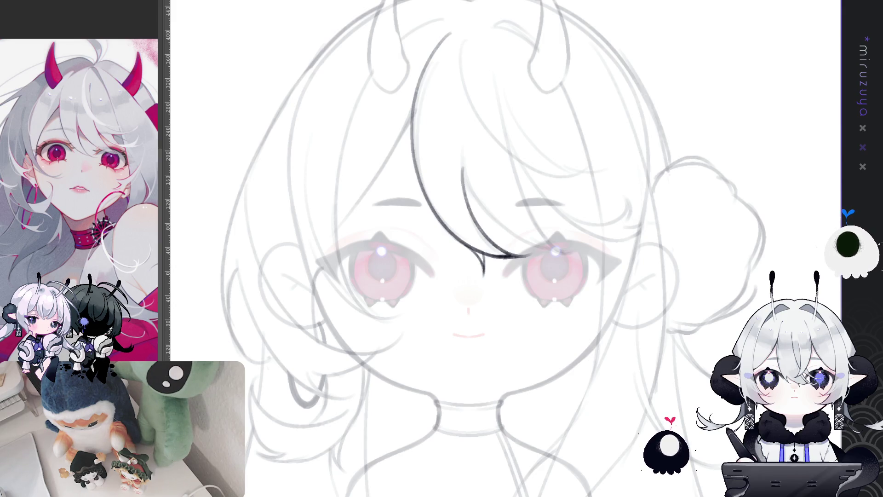
Step: Re-ink the upper central fringe line from the top, redrawing it several times until clean
{"action": "scroll", "coordinate": [460, 248], "scroll_direction": "up", "scroll_amount": 1}
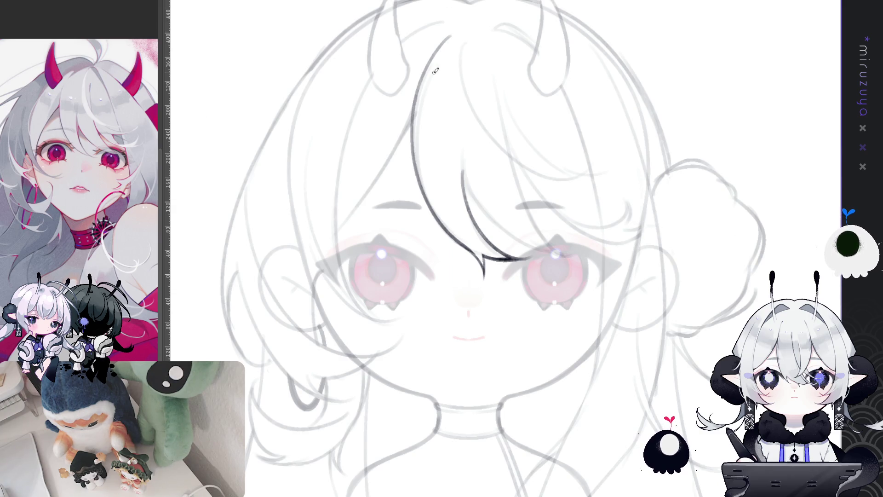
{"action": "left_click_drag", "start_coordinate": [420, 103], "coordinate": [437, 202]}
{"action": "left_click_drag", "start_coordinate": [439, 49], "coordinate": [432, 215]}
{"action": "key", "text": "ctrl+z"}
{"action": "left_click_drag", "start_coordinate": [436, 50], "coordinate": [436, 215]}
{"action": "key", "text": "ctrl+z"}
{"action": "mouse_move", "coordinate": [444, 42]}
{"action": "left_mouse_down"}
{"action": "mouse_move", "coordinate": [416, 138]}
{"action": "mouse_move", "coordinate": [436, 212]}
{"action": "left_mouse_up"}
{"action": "key", "text": "ctrl+z"}
{"action": "left_click_drag", "start_coordinate": [440, 48], "coordinate": [441, 215]}
{"action": "key", "text": "ctrl+z"}
{"action": "mouse_move", "coordinate": [429, 67]}
{"action": "left_mouse_down"}
{"action": "mouse_move", "coordinate": [423, 183]}
{"action": "mouse_move", "coordinate": [446, 220]}
{"action": "left_mouse_up"}
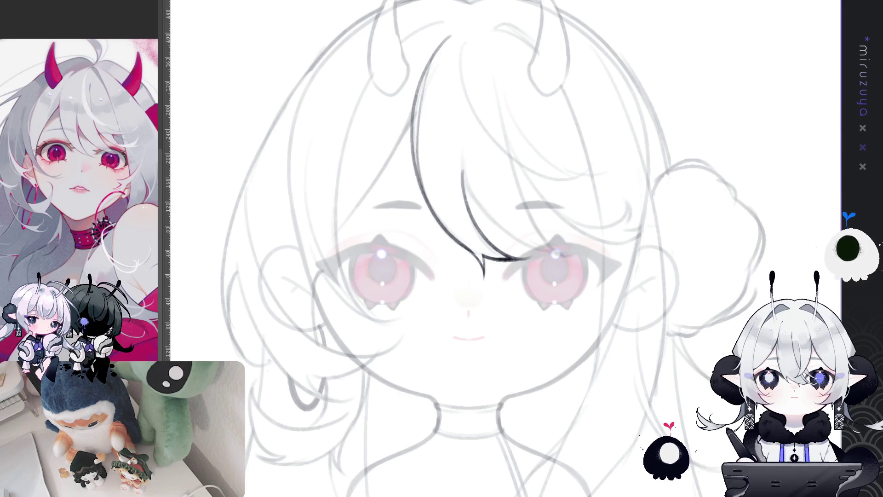
{"action": "key", "text": "asciicircum"}
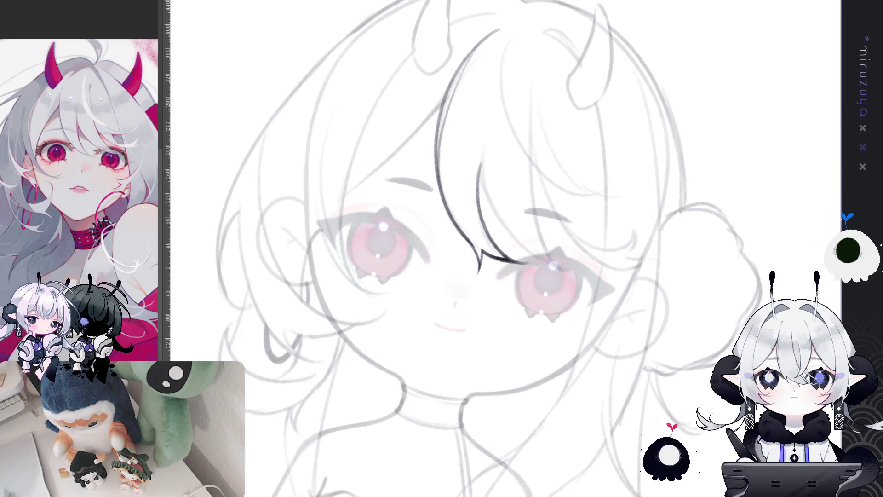
Step: Rotate the view and draw a long curved hair strand from the fringe toward the right eye
{"action": "key", "text": "asciicircum"}
{"action": "key", "text": "asciicircum"}
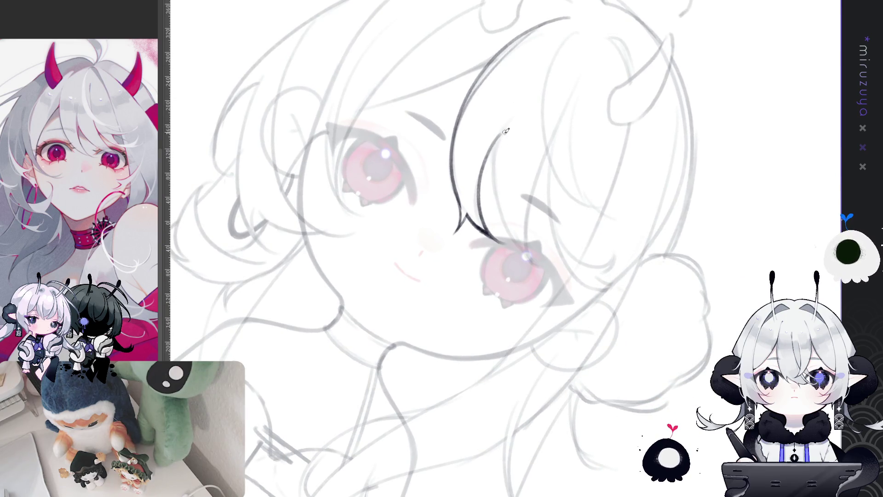
{"action": "left_click_drag", "start_coordinate": [498, 138], "coordinate": [542, 266]}
{"action": "key", "text": "ctrl+z"}
{"action": "left_click_drag", "start_coordinate": [498, 138], "coordinate": [542, 267]}
{"action": "key", "text": "ctrl+z"}
{"action": "left_click_drag", "start_coordinate": [497, 138], "coordinate": [542, 267]}
{"action": "key", "text": "ctrl+z"}
{"action": "left_click_drag", "start_coordinate": [497, 139], "coordinate": [544, 265]}
{"action": "key", "text": "ctrl+z"}
{"action": "mouse_move", "coordinate": [499, 134]}
{"action": "left_mouse_down"}
{"action": "mouse_move", "coordinate": [534, 260]}
{"action": "mouse_move", "coordinate": [547, 263]}
{"action": "left_mouse_up"}
Step: Flip-check and keep redrawing the strand so it ends at the right eye, then reset the view
{"action": "key", "text": "h"}
{"action": "key", "text": "h"}
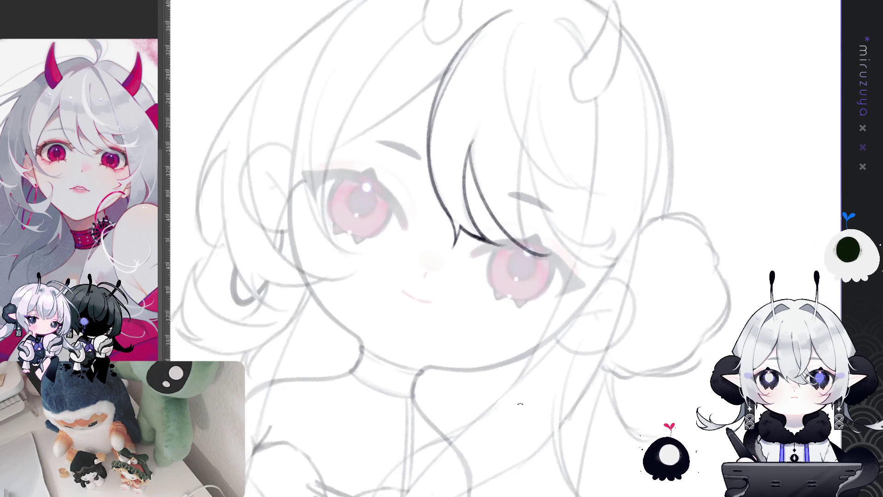
{"action": "key", "text": "ctrl+z"}
{"action": "left_click_drag", "start_coordinate": [498, 136], "coordinate": [544, 266]}
{"action": "key", "text": "ctrl+z"}
{"action": "mouse_move", "coordinate": [503, 132]}
{"action": "left_mouse_down"}
{"action": "mouse_move", "coordinate": [495, 166]}
{"action": "mouse_move", "coordinate": [545, 266]}
{"action": "left_mouse_up"}
{"action": "key", "text": "ctrl+z"}
{"action": "mouse_move", "coordinate": [501, 135]}
{"action": "left_mouse_down"}
{"action": "mouse_move", "coordinate": [518, 248]}
{"action": "mouse_move", "coordinate": [549, 267]}
{"action": "left_mouse_up"}
{"action": "key", "text": "ctrl+z"}
{"action": "left_click_drag", "start_coordinate": [502, 134], "coordinate": [550, 271]}
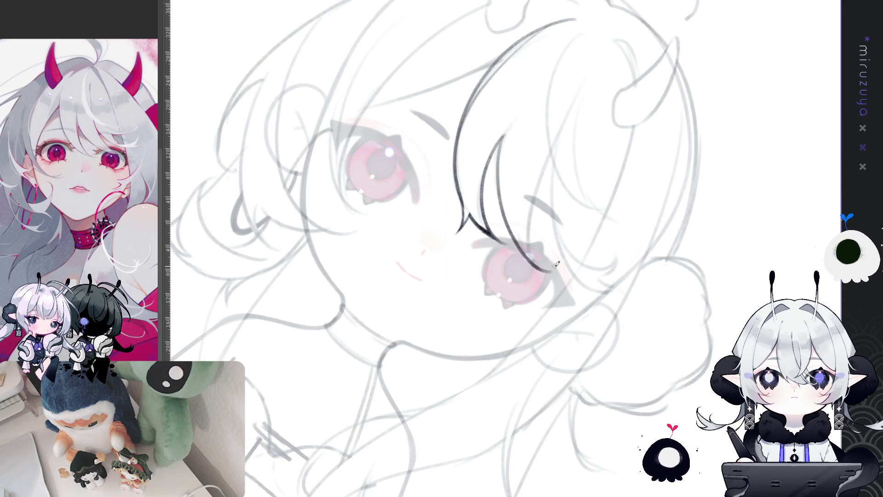
{"action": "key", "text": "ctrl+z"}
{"action": "mouse_move", "coordinate": [502, 135]}
{"action": "left_mouse_down"}
{"action": "mouse_move", "coordinate": [549, 270]}
{"action": "mouse_move", "coordinate": [496, 152]}
{"action": "mouse_move", "coordinate": [554, 261]}
{"action": "left_mouse_up"}
{"action": "key", "text": "ctrl+z"}
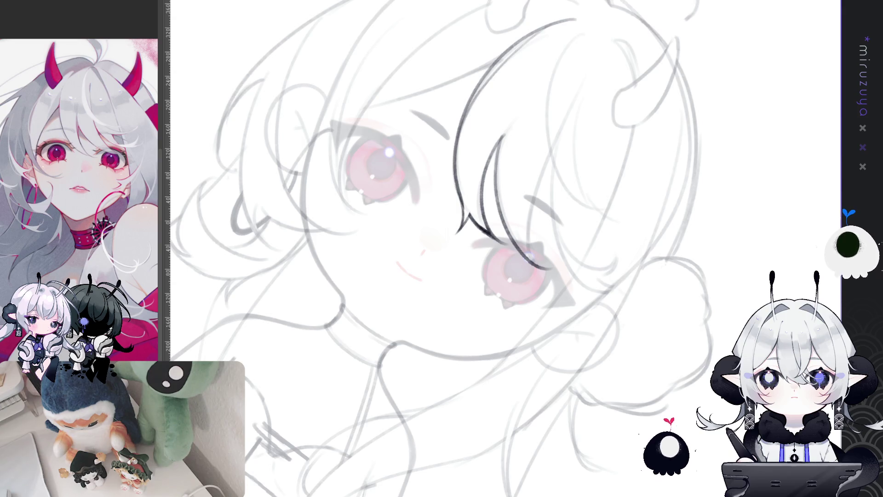
{"action": "key", "text": "ctrl+0"}
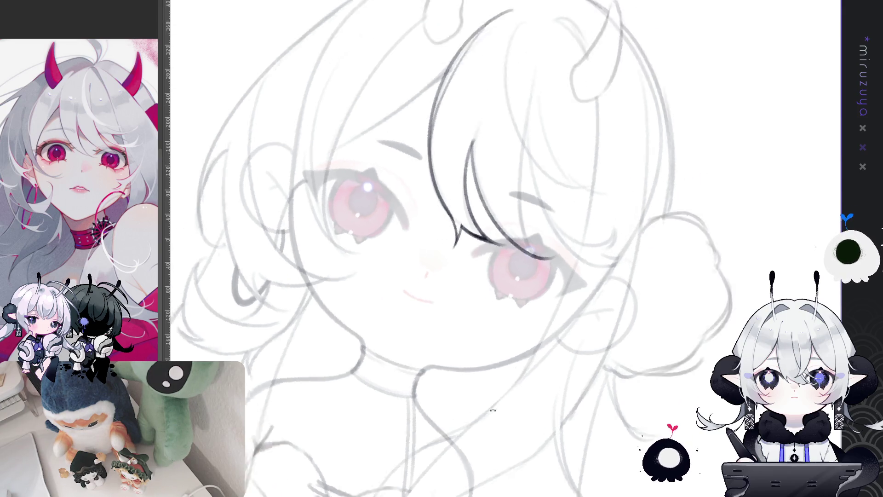
Step: Extend the inner hair strand line higher and darken it
{"action": "key", "text": "ctrl+z"}
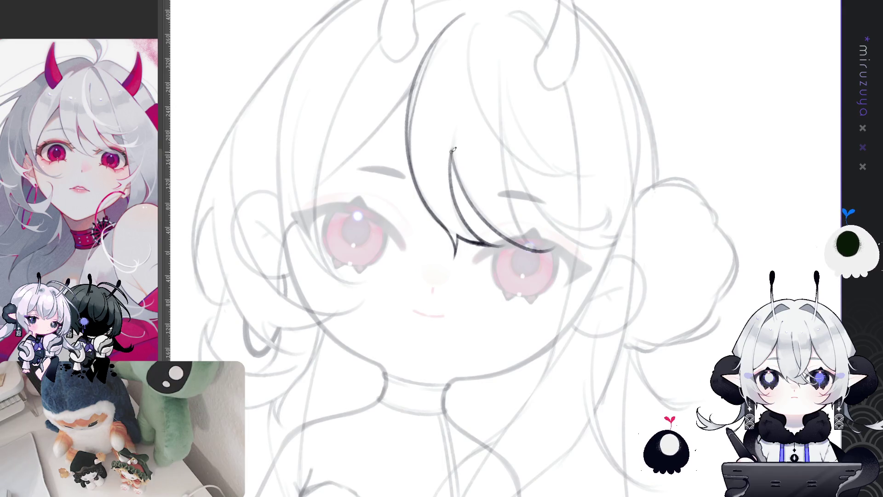
{"action": "mouse_move", "coordinate": [452, 171]}
{"action": "left_mouse_down"}
{"action": "mouse_move", "coordinate": [451, 132]}
{"action": "mouse_move", "coordinate": [453, 156]}
{"action": "left_mouse_up"}
{"action": "key", "text": "ctrl+z"}
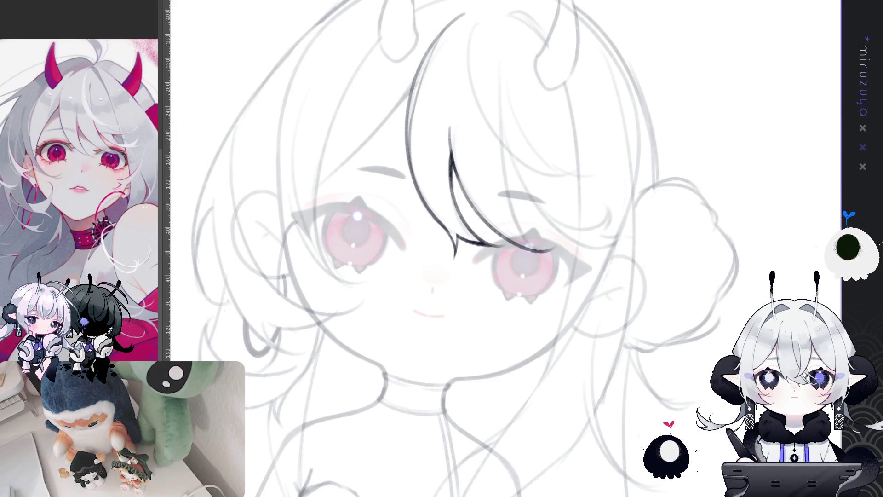
{"action": "key", "text": "asciicircum"}
{"action": "key", "text": "asciicircum"}
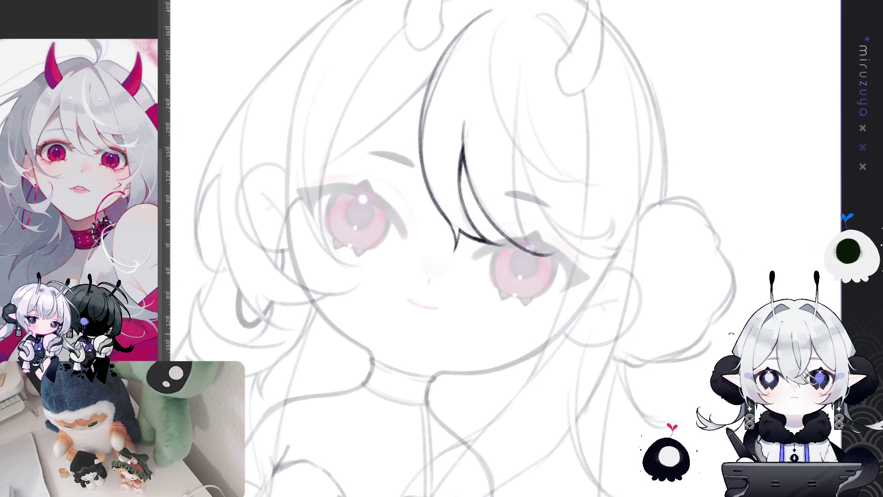
{"action": "key", "text": "minus"}
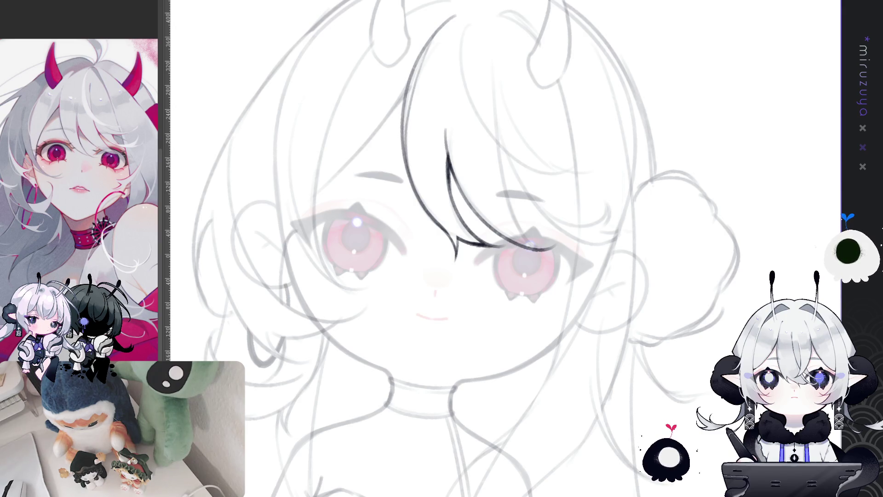
{"action": "left_click_drag", "start_coordinate": [464, 204], "coordinate": [450, 233]}
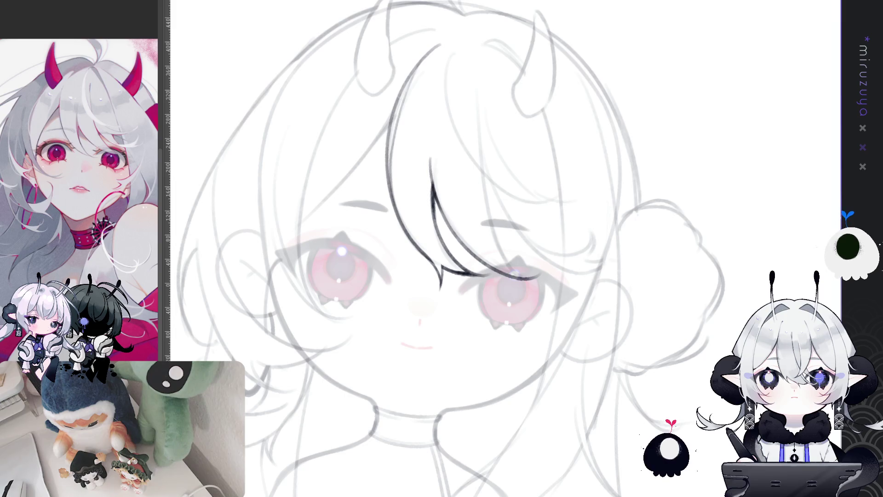
{"action": "left_click_drag", "start_coordinate": [430, 180], "coordinate": [436, 202]}
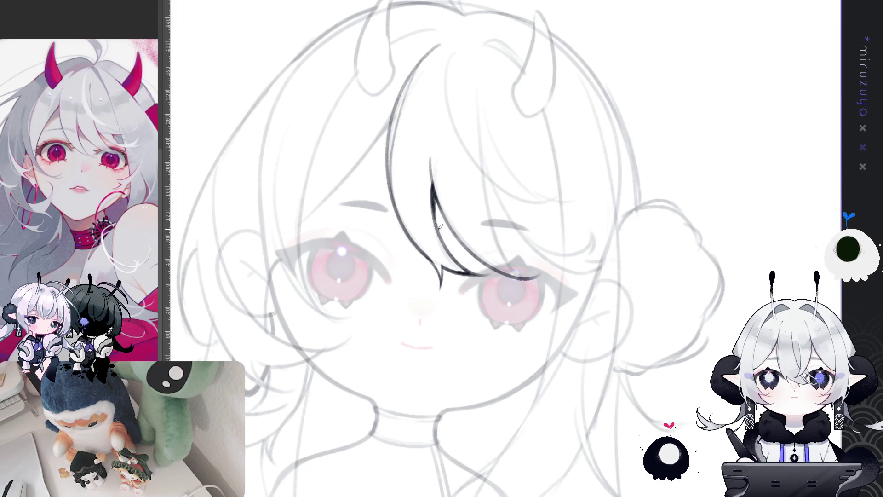
Step: Draw a new dark bangs strand curving down to end at the right eye
{"action": "key", "text": "asciicircum"}
{"action": "left_click_drag", "start_coordinate": [510, 159], "coordinate": [528, 278]}
{"action": "key", "text": "ctrl+z"}
{"action": "left_click_drag", "start_coordinate": [510, 154], "coordinate": [530, 274]}
{"action": "key", "text": "ctrl+z"}
{"action": "left_click_drag", "start_coordinate": [506, 186], "coordinate": [526, 283]}
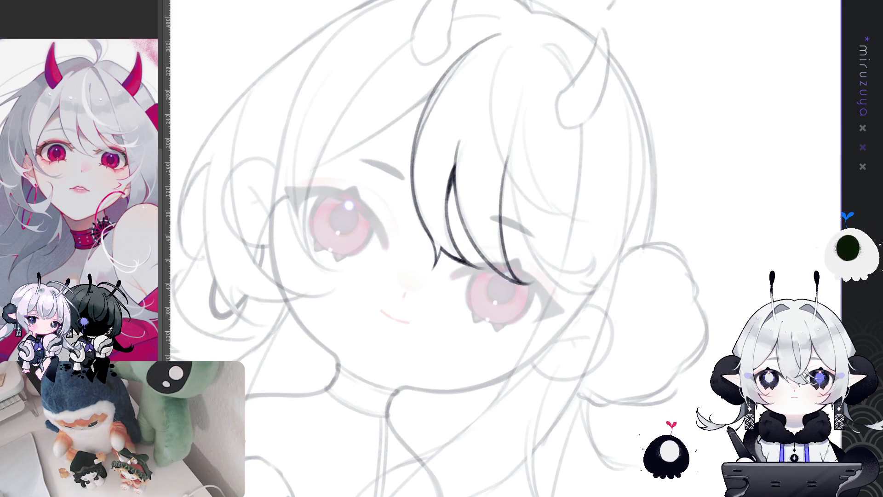
Step: Extend an inner hair line upward, redrawing it until it sits right
{"action": "left_click_drag", "start_coordinate": [756, 295], "coordinate": [723, 312]}
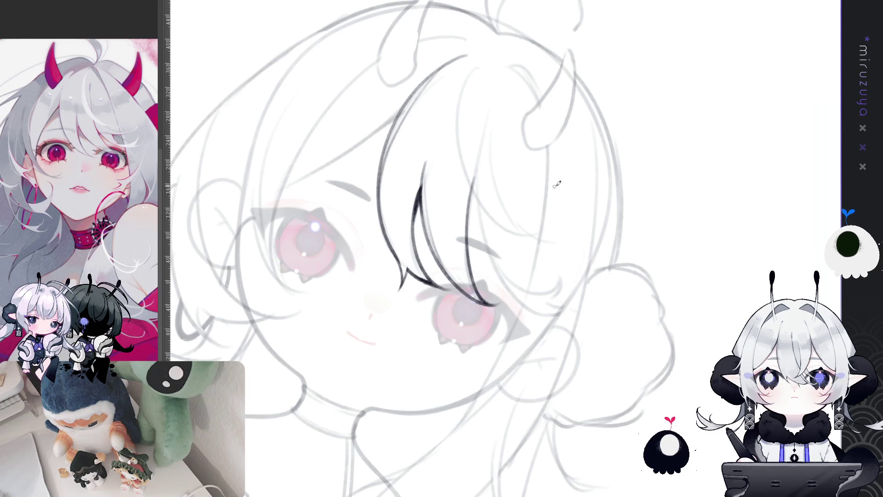
{"action": "mouse_move", "coordinate": [551, 187]}
{"action": "left_mouse_down"}
{"action": "mouse_move", "coordinate": [621, 236]}
{"action": "mouse_move", "coordinate": [672, 253]}
{"action": "left_mouse_up"}
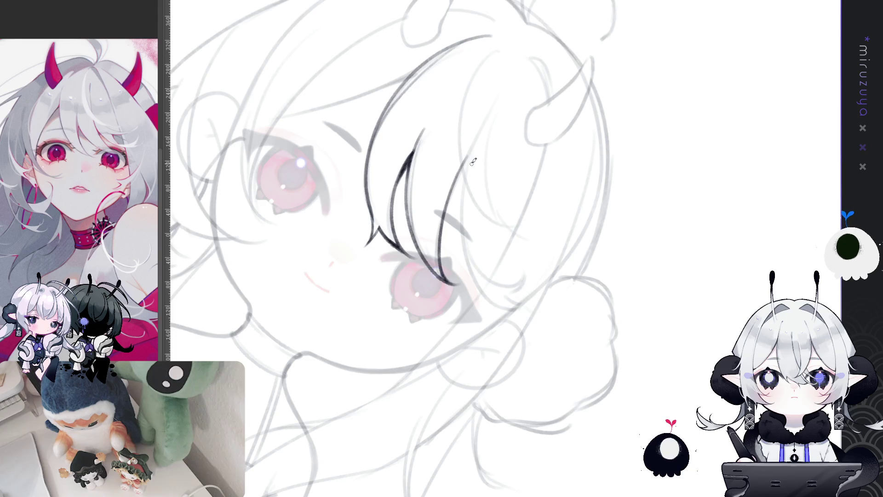
{"action": "left_click_drag", "start_coordinate": [508, 250], "coordinate": [438, 158]}
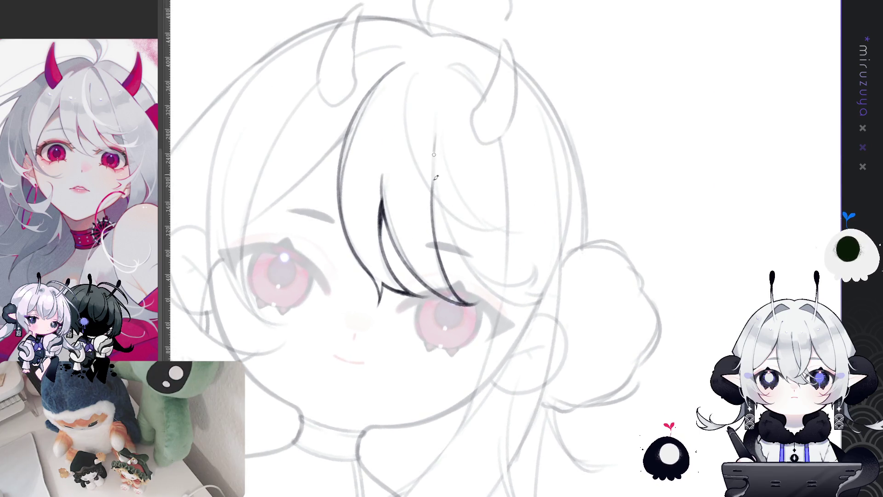
{"action": "left_click_drag", "start_coordinate": [443, 125], "coordinate": [431, 220]}
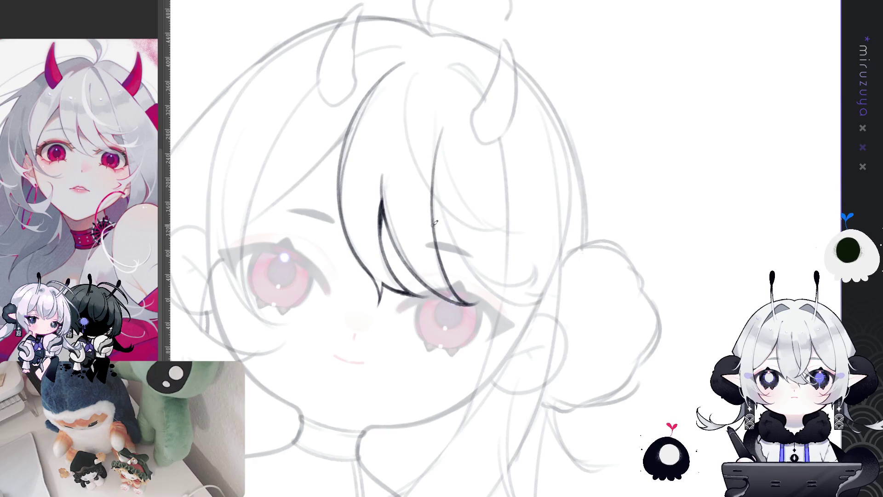
{"action": "key", "text": "ctrl+z"}
{"action": "left_click_drag", "start_coordinate": [442, 139], "coordinate": [434, 220]}
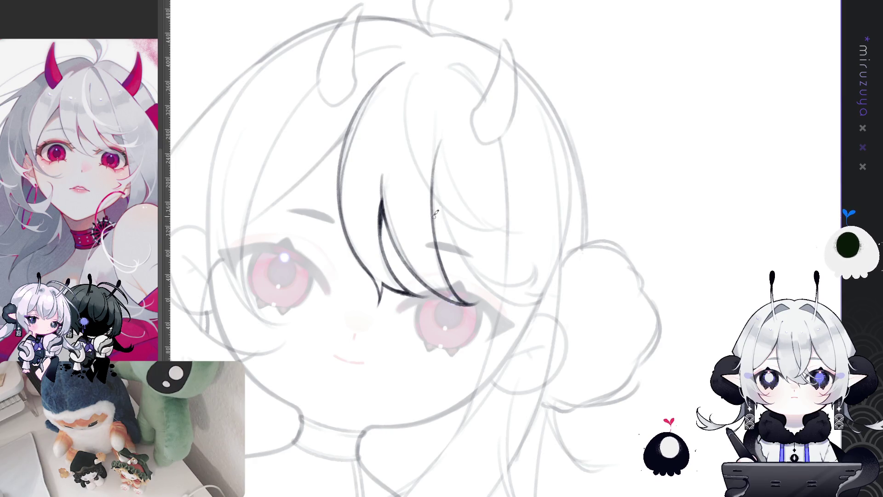
{"action": "key", "text": "ctrl+z"}
{"action": "left_click_drag", "start_coordinate": [443, 131], "coordinate": [435, 220]}
{"action": "key", "text": "ctrl+z"}
{"action": "mouse_move", "coordinate": [440, 145]}
{"action": "left_mouse_down"}
{"action": "mouse_move", "coordinate": [436, 225]}
{"action": "mouse_move", "coordinate": [597, 232]}
{"action": "mouse_move", "coordinate": [670, 296]}
{"action": "mouse_move", "coordinate": [670, 287]}
{"action": "left_mouse_up"}
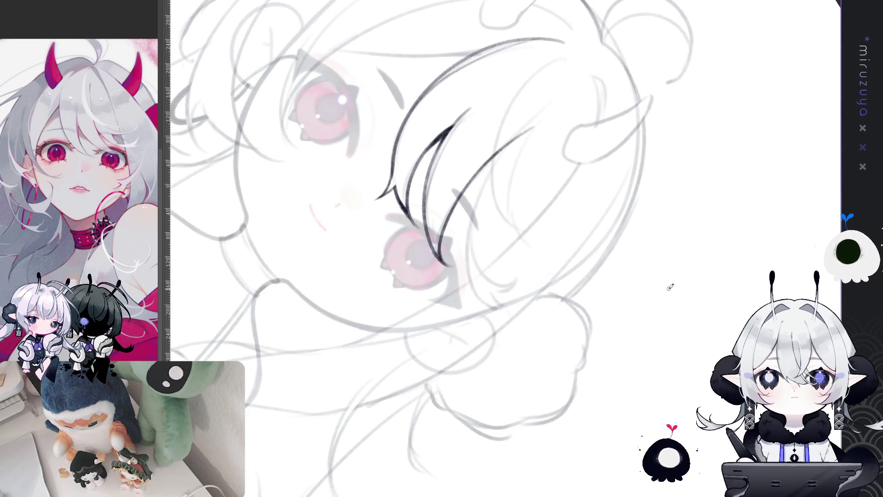
Step: Tilt the canvas and ink a long curved hair strand over the eye
{"action": "left_click_drag", "start_coordinate": [693, 318], "coordinate": [685, 301]}
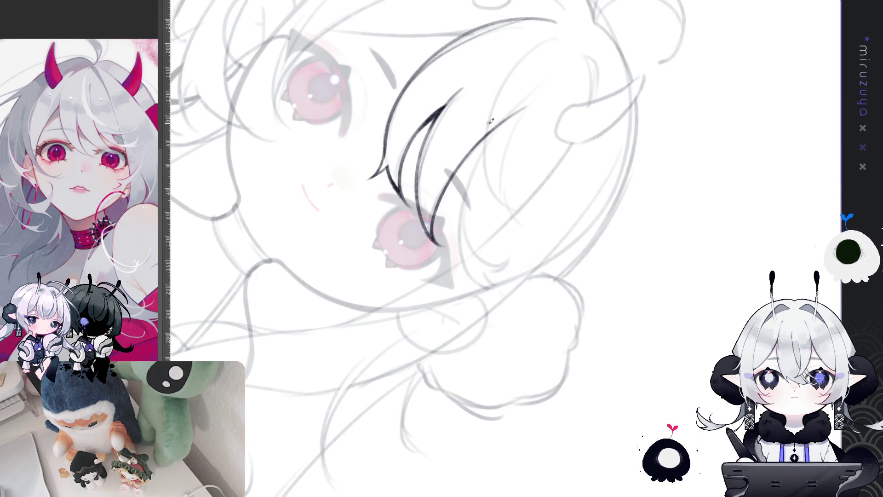
{"action": "mouse_move", "coordinate": [461, 223]}
{"action": "left_mouse_down"}
{"action": "mouse_move", "coordinate": [455, 139]}
{"action": "mouse_move", "coordinate": [443, 169]}
{"action": "mouse_move", "coordinate": [531, 302]}
{"action": "left_mouse_up"}
{"action": "key", "text": "ctrl+z"}
{"action": "left_click_drag", "start_coordinate": [455, 134], "coordinate": [517, 292]}
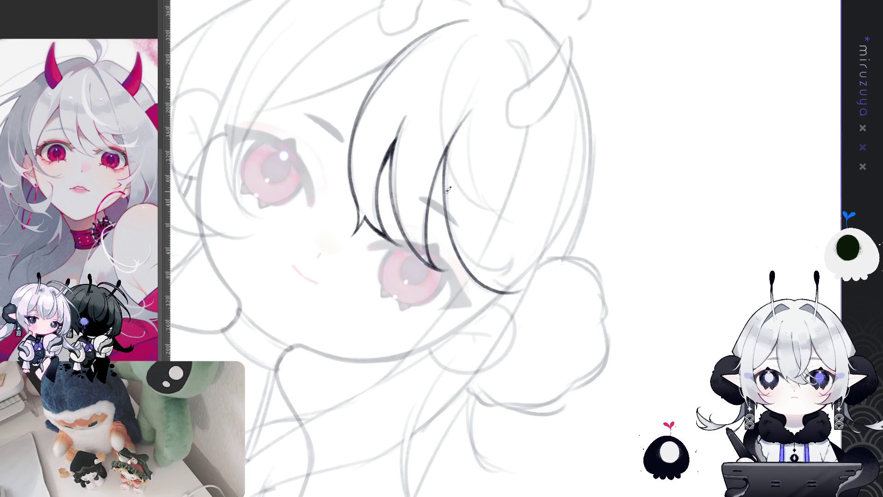
Step: Ink a curved strand below the eye and a short strand tip in the bangs
{"action": "mouse_move", "coordinate": [614, 149]}
{"action": "left_mouse_down"}
{"action": "mouse_move", "coordinate": [669, 306]}
{"action": "mouse_move", "coordinate": [490, 152]}
{"action": "left_mouse_up"}
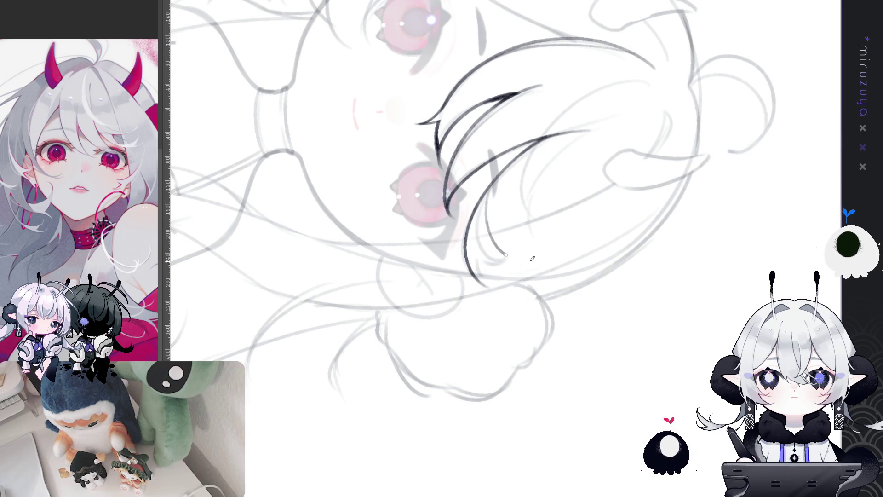
{"action": "mouse_move", "coordinate": [496, 184]}
{"action": "left_mouse_down"}
{"action": "mouse_move", "coordinate": [520, 268]}
{"action": "mouse_move", "coordinate": [544, 421]}
{"action": "mouse_move", "coordinate": [660, 291]}
{"action": "mouse_move", "coordinate": [482, 255]}
{"action": "left_mouse_up"}
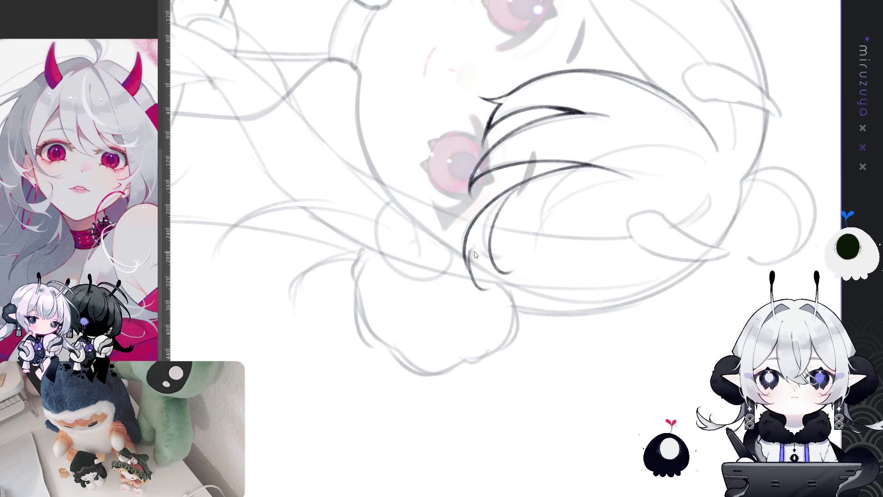
{"action": "left_click_drag", "start_coordinate": [467, 262], "coordinate": [483, 291]}
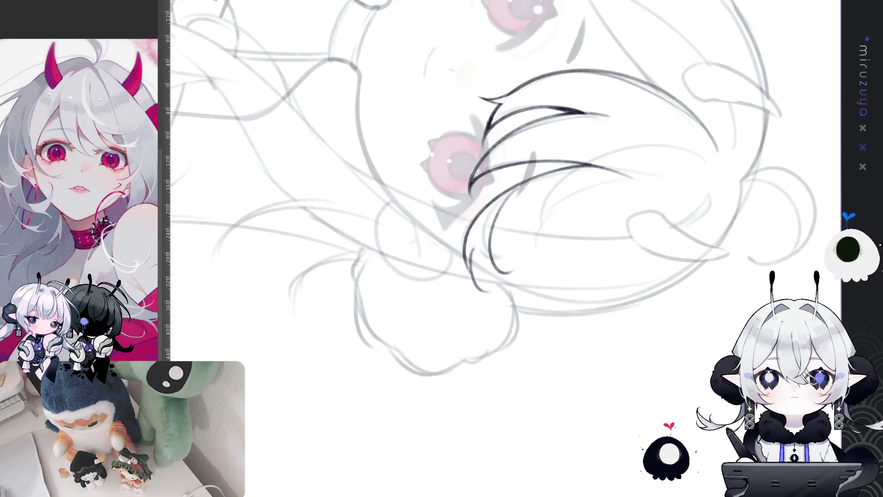
{"action": "key", "text": "ctrl+z"}
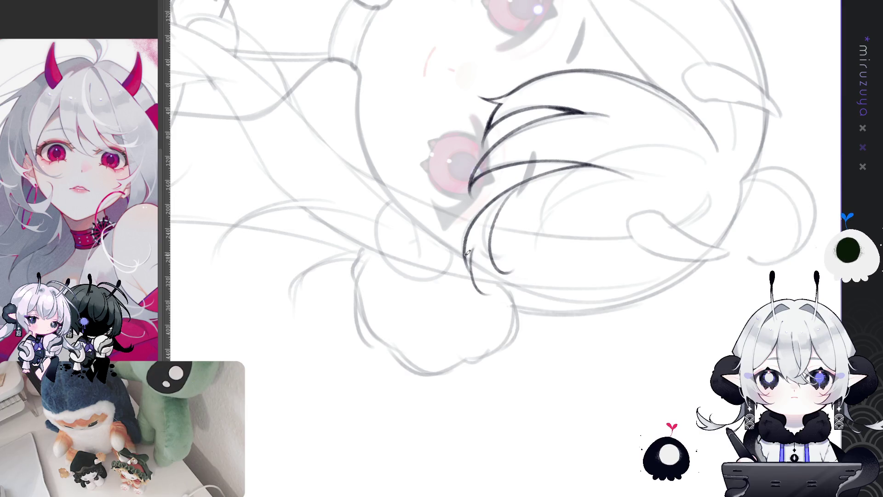
{"action": "mouse_move", "coordinate": [492, 282]}
{"action": "left_mouse_down"}
{"action": "mouse_move", "coordinate": [669, 285]}
{"action": "mouse_move", "coordinate": [529, 239]}
{"action": "left_mouse_up"}
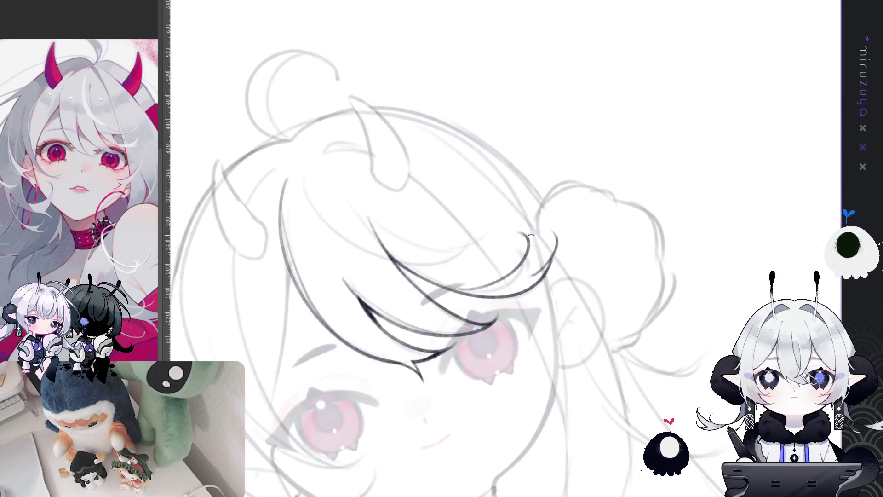
{"action": "mouse_move", "coordinate": [535, 272]}
{"action": "left_mouse_down"}
{"action": "mouse_move", "coordinate": [524, 236]}
{"action": "mouse_move", "coordinate": [537, 266]}
{"action": "left_mouse_up"}
{"action": "key", "text": "ctrl+z"}
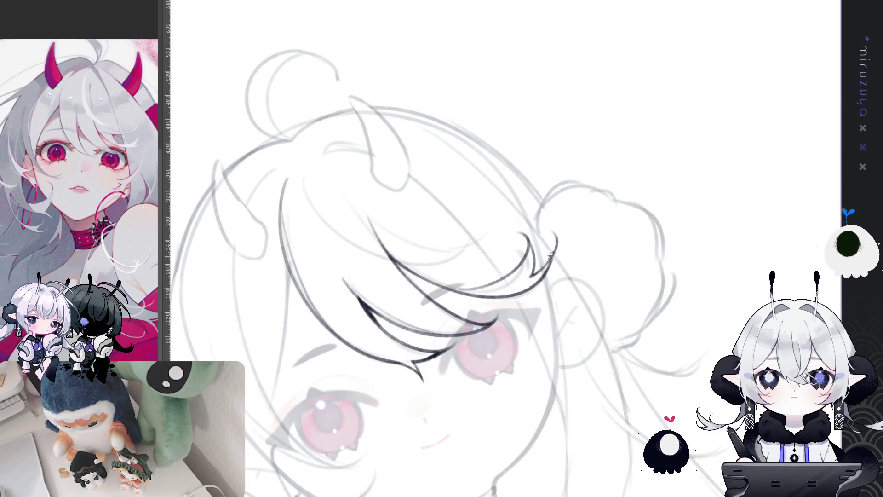
Step: Mirror the view and ink the long strand sweeping down from the hairline toward the bun
{"action": "mouse_move", "coordinate": [696, 222]}
{"action": "left_mouse_down"}
{"action": "mouse_move", "coordinate": [634, 357]}
{"action": "mouse_move", "coordinate": [542, 313]}
{"action": "mouse_move", "coordinate": [451, 226]}
{"action": "left_mouse_up"}
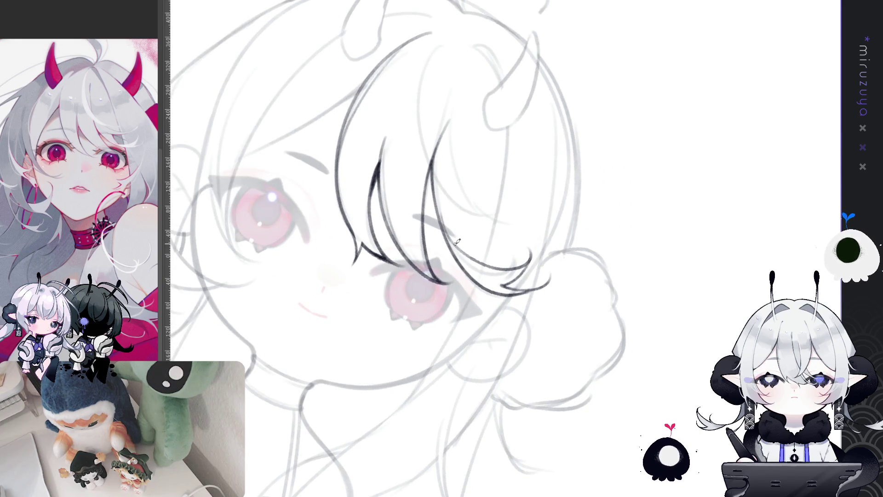
{"action": "mouse_move", "coordinate": [453, 215]}
{"action": "left_mouse_down"}
{"action": "mouse_move", "coordinate": [591, 414]}
{"action": "mouse_move", "coordinate": [627, 367]}
{"action": "mouse_move", "coordinate": [700, 301]}
{"action": "left_mouse_up"}
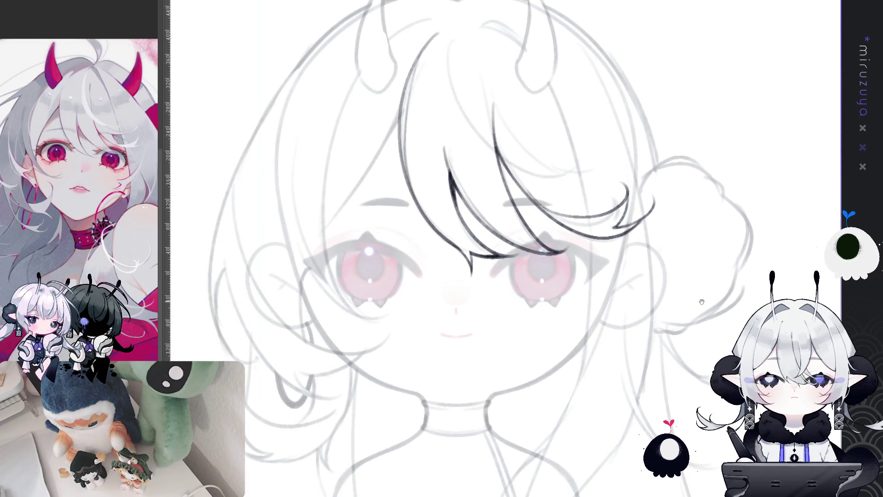
{"action": "key", "text": "h"}
{"action": "mouse_move", "coordinate": [617, 144]}
{"action": "left_mouse_down"}
{"action": "mouse_move", "coordinate": [511, 166]}
{"action": "mouse_move", "coordinate": [574, 266]}
{"action": "left_mouse_up"}
{"action": "key", "text": "ctrl+z"}
{"action": "left_click_drag", "start_coordinate": [505, 152], "coordinate": [575, 267]}
{"action": "key", "text": "ctrl+z"}
{"action": "mouse_move", "coordinate": [503, 152]}
{"action": "left_mouse_down"}
{"action": "mouse_move", "coordinate": [518, 191]}
{"action": "mouse_move", "coordinate": [580, 272]}
{"action": "left_mouse_up"}
{"action": "key", "text": "ctrl+z"}
{"action": "left_click_drag", "start_coordinate": [503, 152], "coordinate": [580, 265]}
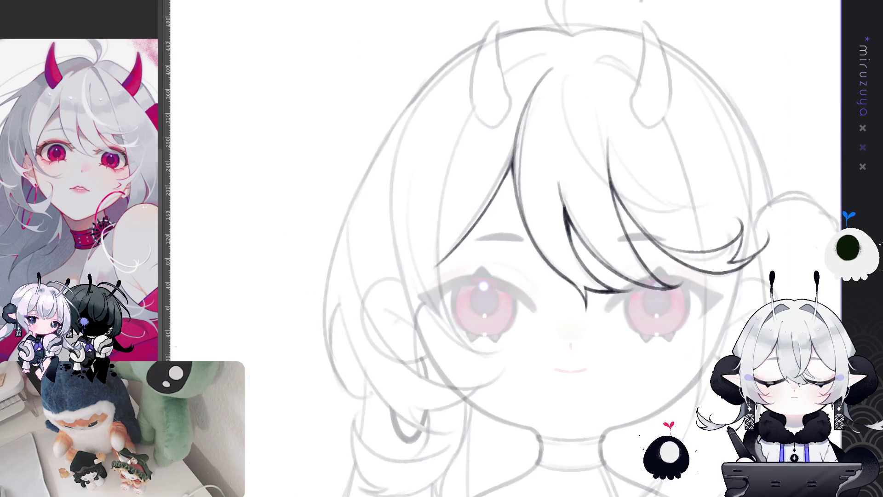
Step: Unflip the view, bring the horns into view, and ink a strand from the horn down the face's left side
{"action": "key", "text": "h"}
{"action": "mouse_move", "coordinate": [634, 255]}
{"action": "left_mouse_down"}
{"action": "mouse_move", "coordinate": [680, 239]}
{"action": "mouse_move", "coordinate": [752, 244]}
{"action": "mouse_move", "coordinate": [761, 230]}
{"action": "left_mouse_up"}
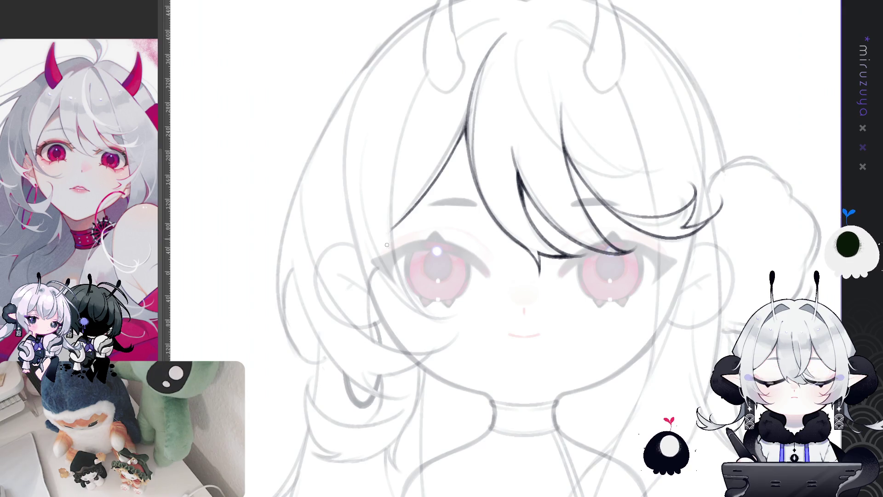
{"action": "left_click_drag", "start_coordinate": [390, 235], "coordinate": [468, 236]}
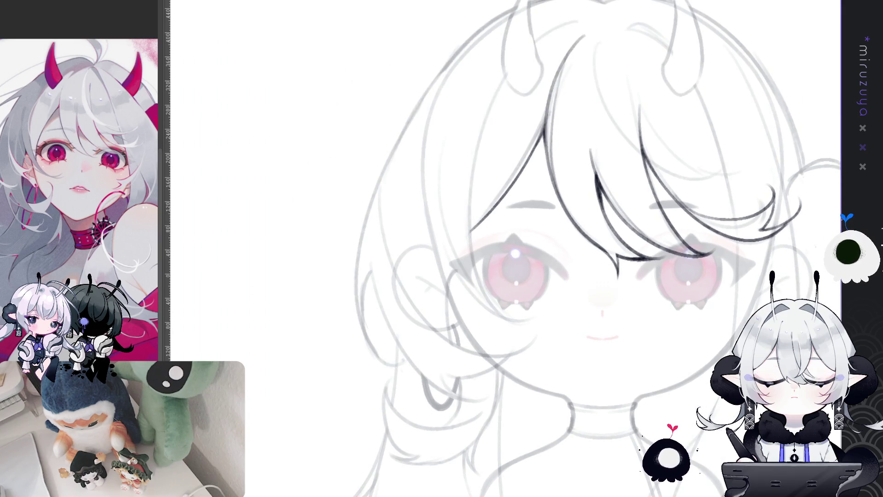
{"action": "left_click_drag", "start_coordinate": [671, 231], "coordinate": [621, 271]}
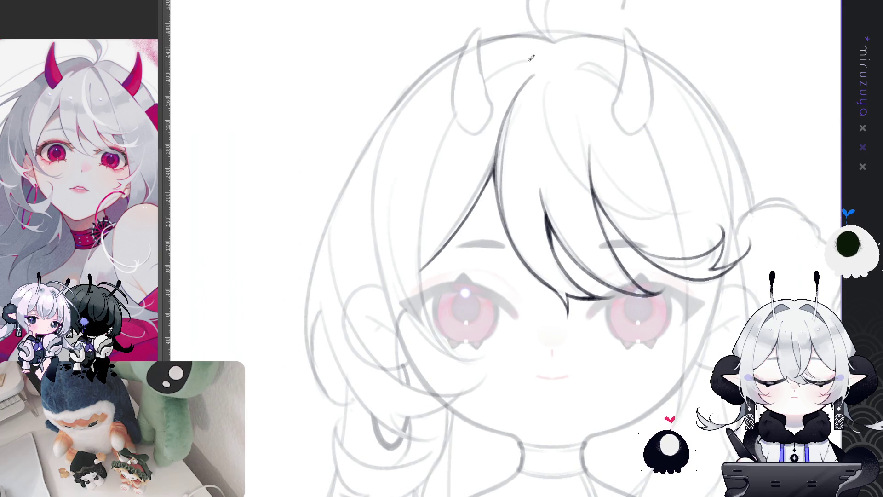
{"action": "key", "text": "ctrl+z"}
{"action": "mouse_move", "coordinate": [527, 61]}
{"action": "left_mouse_down"}
{"action": "mouse_move", "coordinate": [441, 140]}
{"action": "mouse_move", "coordinate": [437, 156]}
{"action": "mouse_move", "coordinate": [439, 341]}
{"action": "mouse_move", "coordinate": [474, 365]}
{"action": "left_mouse_up"}
{"action": "key", "text": "ctrl+z"}
{"action": "mouse_move", "coordinate": [439, 143]}
{"action": "left_mouse_down"}
{"action": "mouse_move", "coordinate": [419, 253]}
{"action": "mouse_move", "coordinate": [474, 374]}
{"action": "left_mouse_up"}
Step: Redraw the left face-framing strand until clean, then mirror the view to check it
{"action": "key", "text": "ctrl+z"}
{"action": "key", "text": "ctrl+z"}
{"action": "mouse_move", "coordinate": [437, 166]}
{"action": "left_mouse_down"}
{"action": "mouse_move", "coordinate": [417, 284]}
{"action": "mouse_move", "coordinate": [473, 368]}
{"action": "left_mouse_up"}
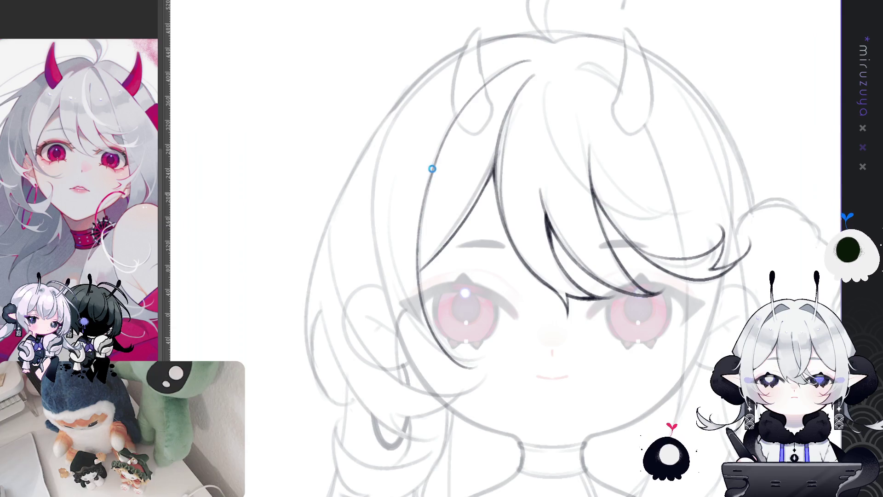
{"action": "key", "text": "ctrl+z"}
{"action": "left_click_drag", "start_coordinate": [435, 165], "coordinate": [466, 363]}
{"action": "key", "text": "ctrl+z"}
{"action": "mouse_move", "coordinate": [438, 164]}
{"action": "left_mouse_down"}
{"action": "mouse_move", "coordinate": [418, 279]}
{"action": "mouse_move", "coordinate": [481, 373]}
{"action": "mouse_move", "coordinate": [432, 179]}
{"action": "mouse_move", "coordinate": [474, 372]}
{"action": "left_mouse_up"}
{"action": "key", "text": "ctrl+z"}
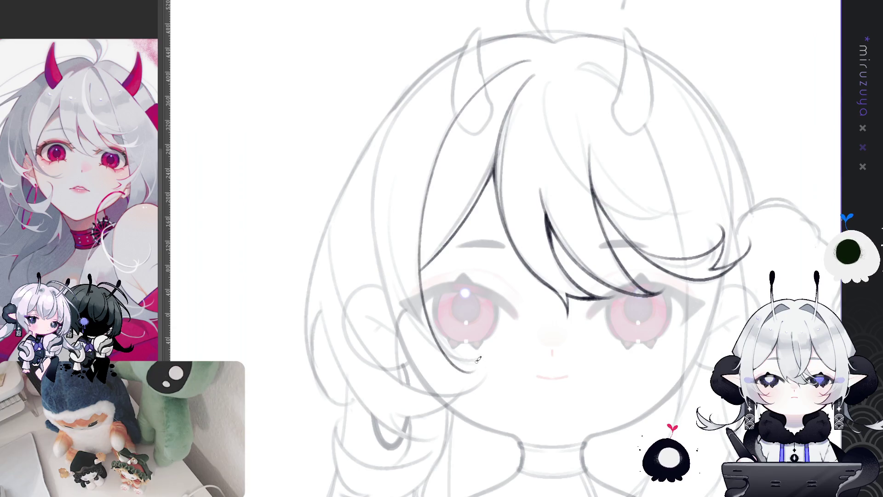
{"action": "left_click_drag", "start_coordinate": [431, 183], "coordinate": [416, 286]}
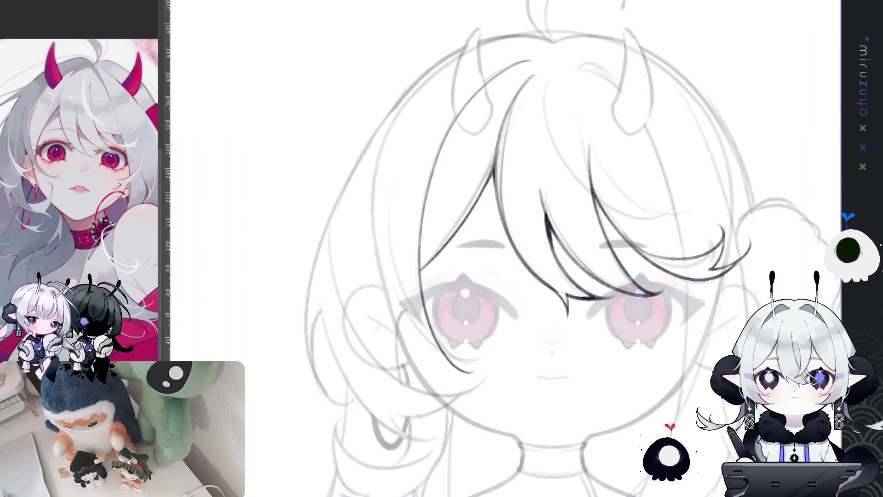
{"action": "key", "text": "h"}
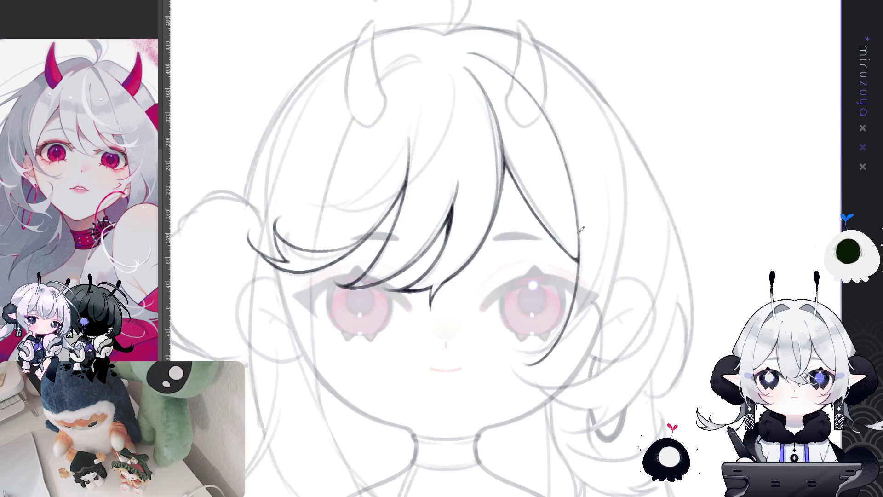
{"action": "key", "text": "h"}
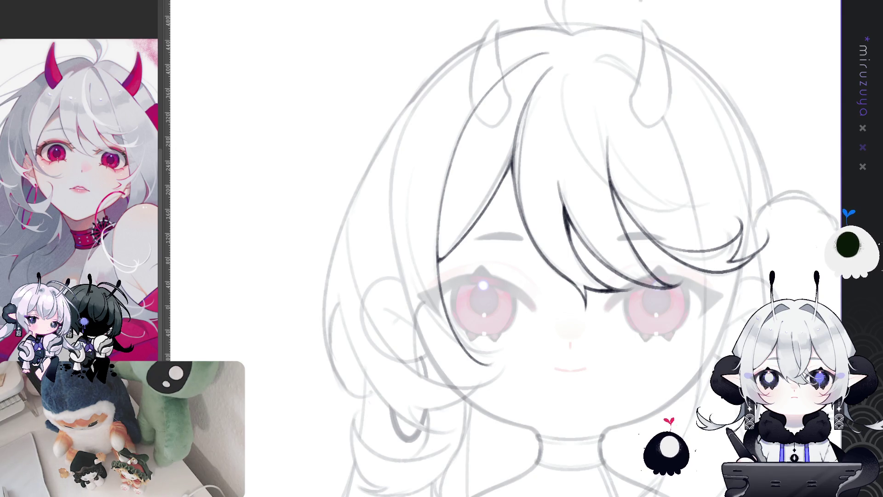
Step: Ink a hair strand left of the face, redrawing it twice until it sits right
{"action": "left_click_drag", "start_coordinate": [422, 277], "coordinate": [430, 248]}
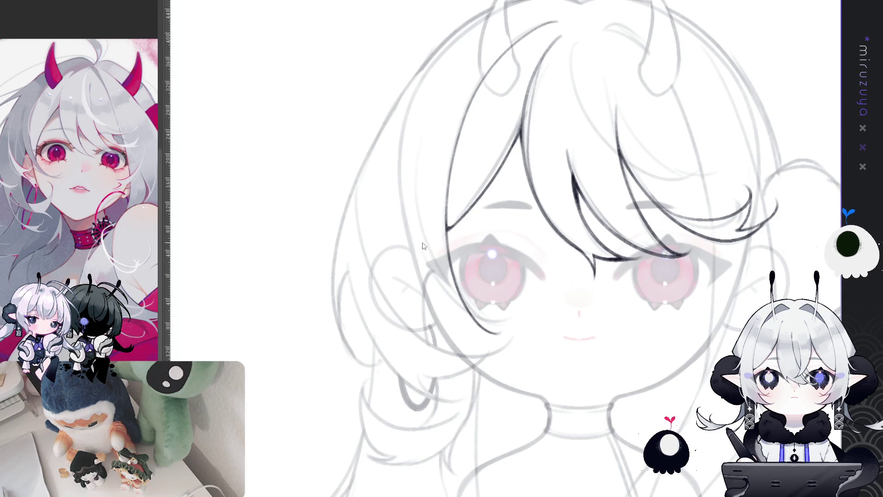
{"action": "left_click_drag", "start_coordinate": [423, 245], "coordinate": [478, 322]}
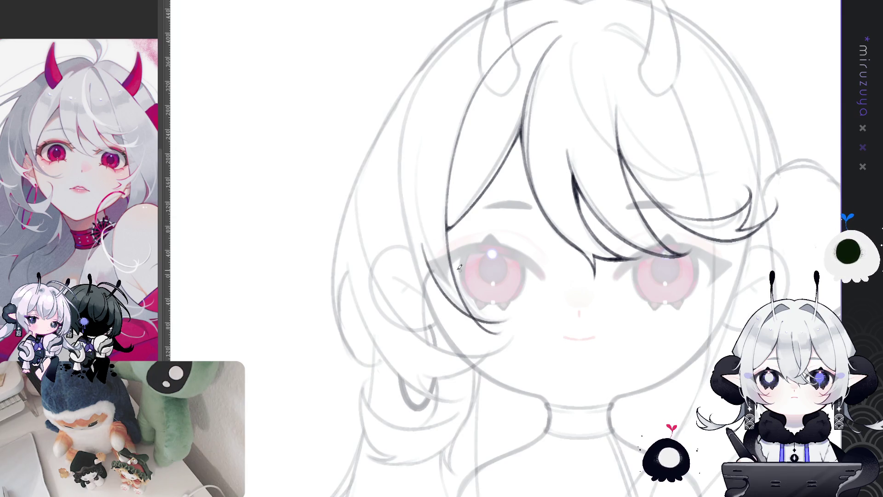
{"action": "mouse_move", "coordinate": [445, 251]}
{"action": "left_mouse_down"}
{"action": "mouse_move", "coordinate": [505, 209]}
{"action": "mouse_move", "coordinate": [481, 296]}
{"action": "left_mouse_up"}
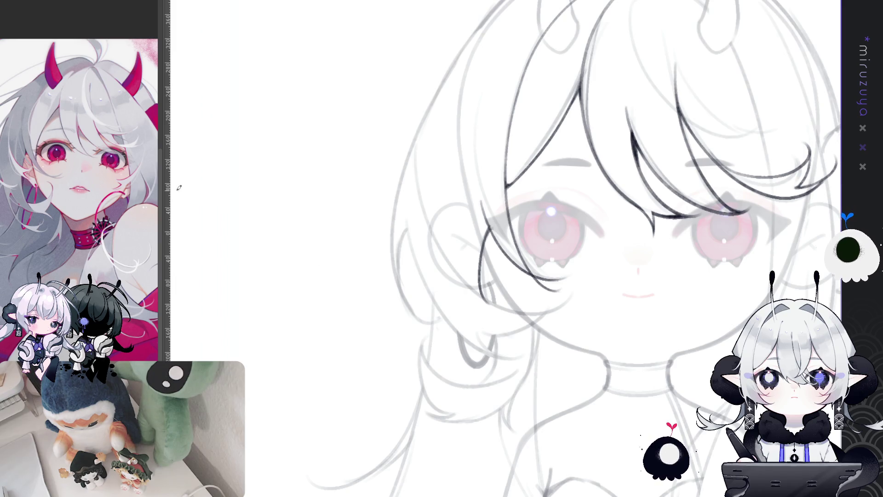
{"action": "key", "text": "ctrl+z"}
{"action": "left_click_drag", "start_coordinate": [490, 221], "coordinate": [481, 280]}
{"action": "key", "text": "ctrl+z"}
{"action": "left_click_drag", "start_coordinate": [490, 220], "coordinate": [496, 299]}
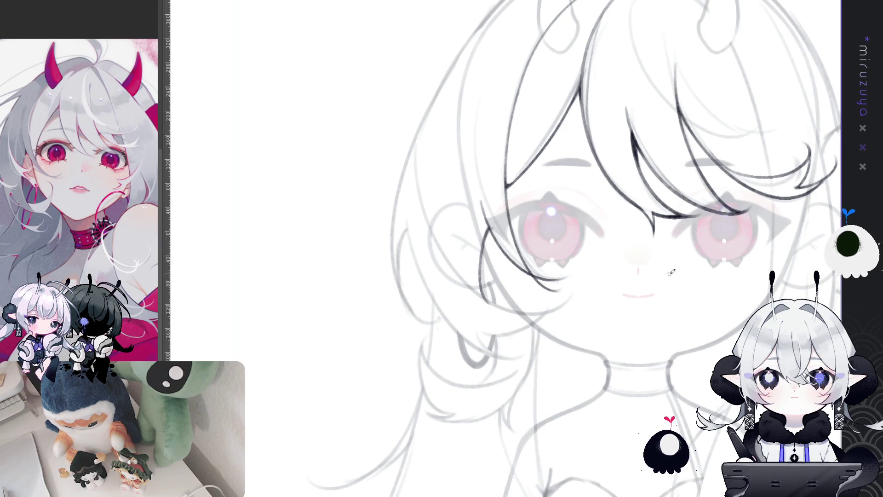
{"action": "left_click_drag", "start_coordinate": [698, 318], "coordinate": [617, 341]}
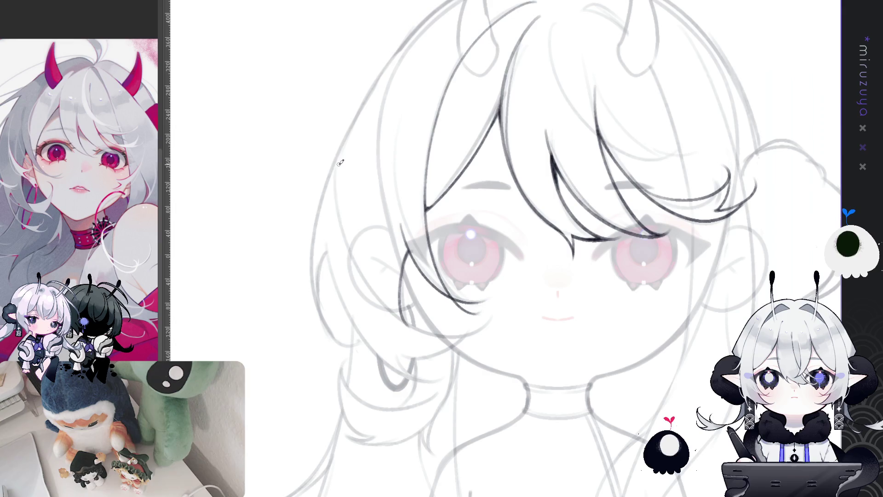
Step: From a rotated view, ink a strand tip near the cheek and a long curved strand down the face
{"action": "key", "text": "r"}
{"action": "mouse_move", "coordinate": [606, 124]}
{"action": "left_mouse_down"}
{"action": "mouse_move", "coordinate": [441, 114]}
{"action": "mouse_move", "coordinate": [416, 257]}
{"action": "mouse_move", "coordinate": [423, 292]}
{"action": "left_mouse_up"}
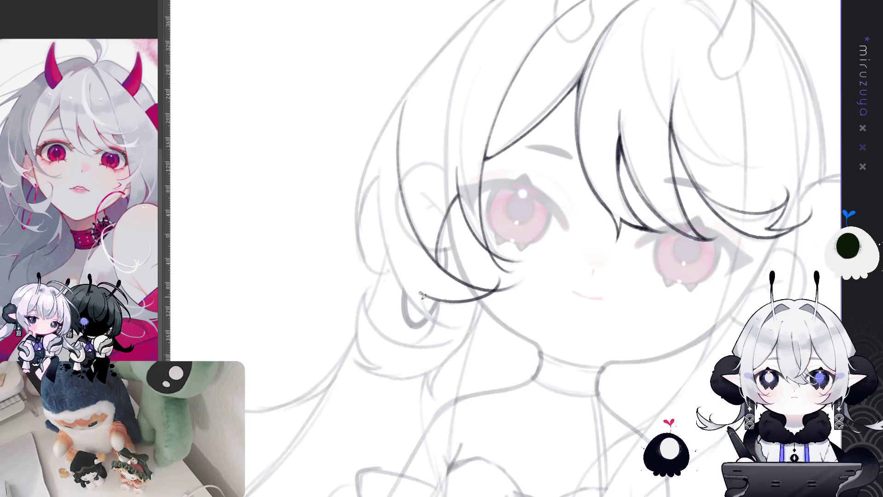
{"action": "left_click_drag", "start_coordinate": [461, 332], "coordinate": [422, 293]}
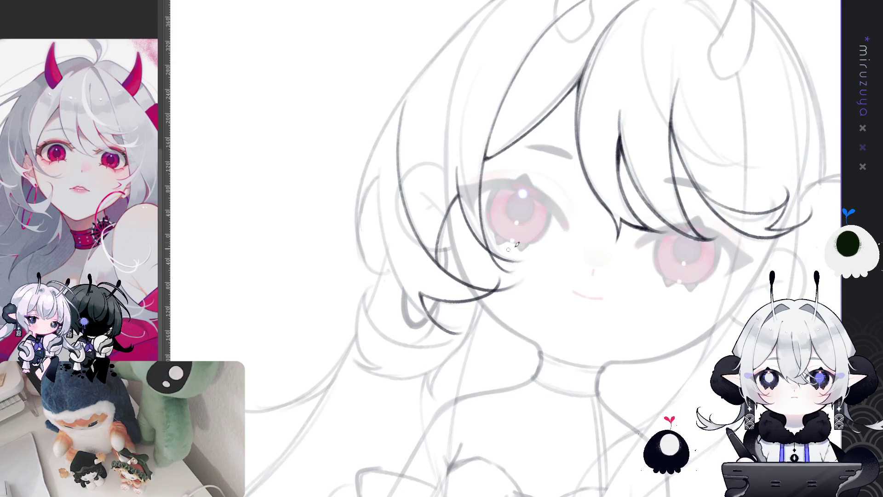
{"action": "scroll", "coordinate": [500, 251], "scroll_direction": "left", "scroll_amount": 3}
{"action": "left_click_drag", "start_coordinate": [432, 162], "coordinate": [496, 322]}
{"action": "key", "text": "ctrl+z"}
{"action": "mouse_move", "coordinate": [430, 164]}
{"action": "left_mouse_down"}
{"action": "mouse_move", "coordinate": [458, 294]}
{"action": "mouse_move", "coordinate": [496, 317]}
{"action": "left_mouse_up"}
{"action": "key", "text": "ctrl+z"}
{"action": "mouse_move", "coordinate": [428, 163]}
{"action": "left_mouse_down"}
{"action": "mouse_move", "coordinate": [456, 287]}
{"action": "mouse_move", "coordinate": [486, 322]}
{"action": "left_mouse_up"}
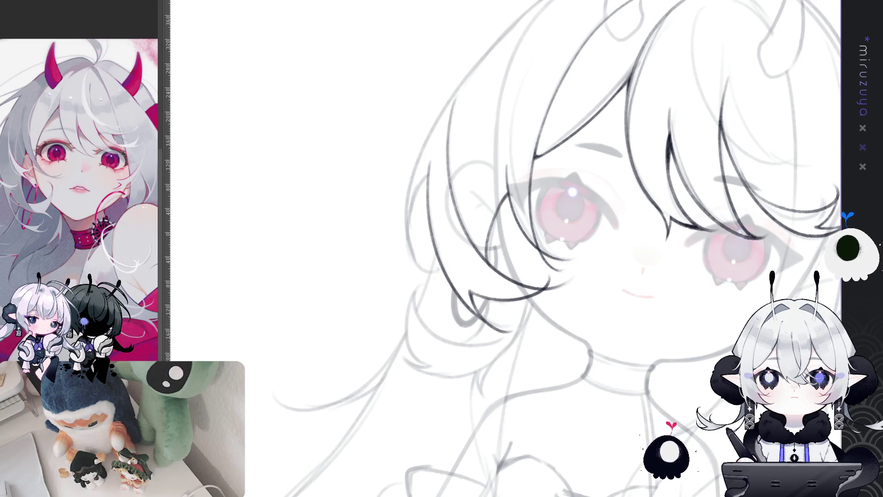
{"action": "key", "text": "minus"}
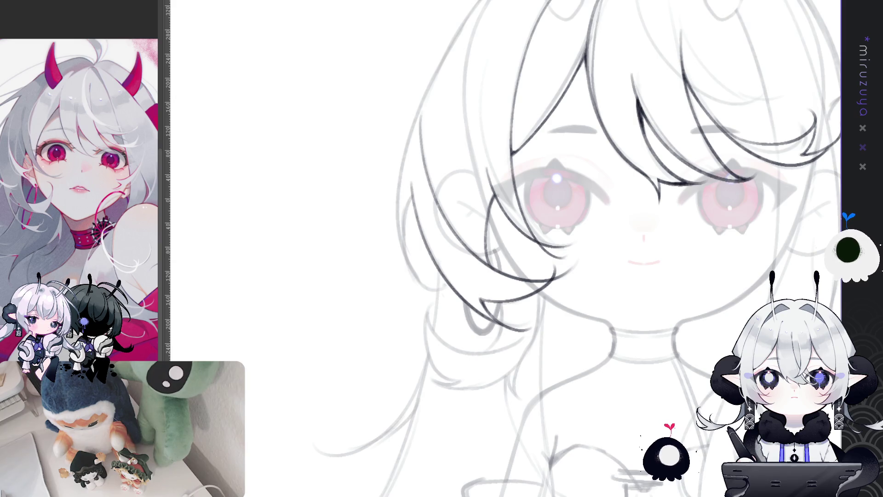
Step: Add a short strand near the left cheek and extend the lower strand downward
{"action": "mouse_move", "coordinate": [412, 185]}
{"action": "left_mouse_down"}
{"action": "mouse_move", "coordinate": [480, 229]}
{"action": "mouse_move", "coordinate": [506, 328]}
{"action": "left_mouse_up"}
{"action": "key", "text": "ctrl+z"}
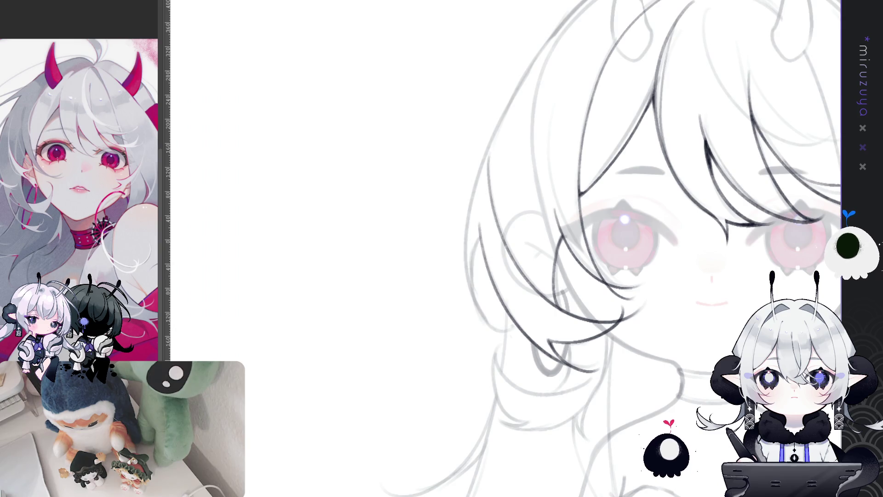
{"action": "mouse_move", "coordinate": [481, 235]}
{"action": "left_mouse_down"}
{"action": "mouse_move", "coordinate": [491, 322]}
{"action": "mouse_move", "coordinate": [522, 335]}
{"action": "mouse_move", "coordinate": [470, 281]}
{"action": "left_mouse_up"}
{"action": "key", "text": "ctrl+z"}
{"action": "left_click_drag", "start_coordinate": [481, 320], "coordinate": [518, 336]}
{"action": "mouse_move", "coordinate": [482, 237]}
{"action": "left_mouse_down"}
{"action": "mouse_move", "coordinate": [473, 256]}
{"action": "mouse_move", "coordinate": [638, 148]}
{"action": "mouse_move", "coordinate": [525, 109]}
{"action": "mouse_move", "coordinate": [498, 276]}
{"action": "left_mouse_up"}
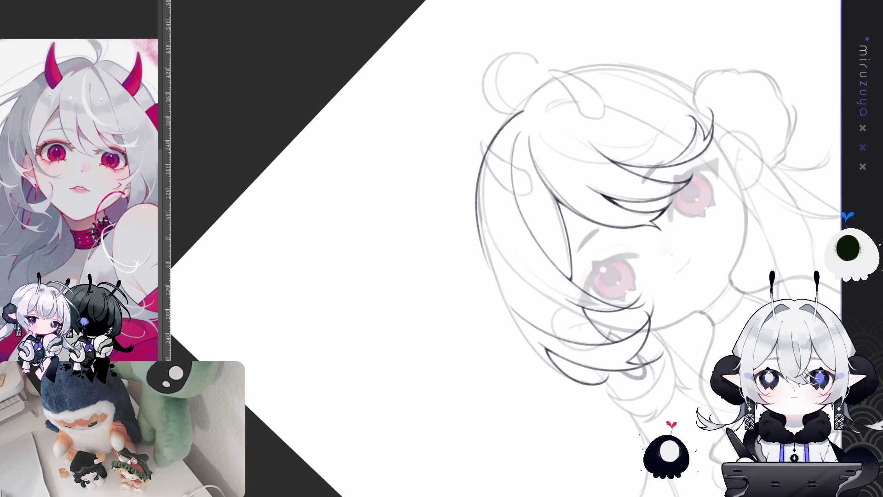
Step: Trace the head's upper left edge in dark ink, retrying the stroke until clean
{"action": "left_click_drag", "start_coordinate": [525, 108], "coordinate": [483, 209]}
{"action": "key", "text": "ctrl+z"}
{"action": "key", "text": "ctrl+z"}
{"action": "left_click_drag", "start_coordinate": [506, 123], "coordinate": [488, 253]}
{"action": "key", "text": "ctrl+z"}
{"action": "mouse_move", "coordinate": [524, 108]}
{"action": "left_mouse_down"}
{"action": "mouse_move", "coordinate": [481, 159]}
{"action": "mouse_move", "coordinate": [483, 252]}
{"action": "left_mouse_up"}
{"action": "key", "text": "ctrl+z"}
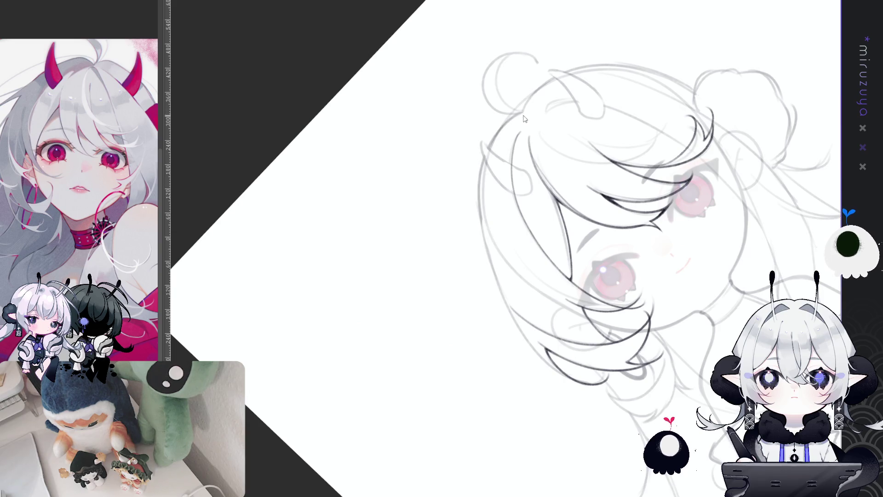
{"action": "left_click_drag", "start_coordinate": [523, 110], "coordinate": [480, 255]}
{"action": "key", "text": "ctrl+z"}
{"action": "mouse_move", "coordinate": [523, 111]}
{"action": "left_mouse_down"}
{"action": "mouse_move", "coordinate": [481, 210]}
{"action": "mouse_move", "coordinate": [491, 252]}
{"action": "left_mouse_up"}
{"action": "key", "text": "ctrl+z"}
{"action": "left_click_drag", "start_coordinate": [483, 142], "coordinate": [481, 246]}
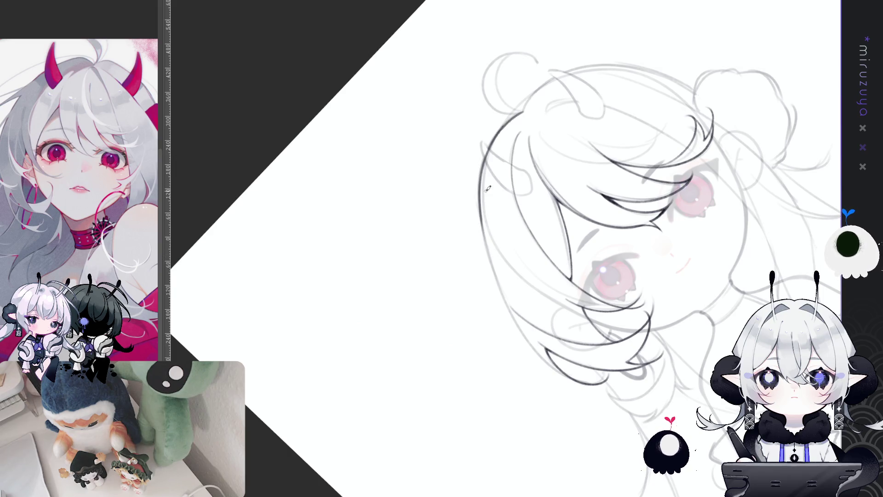
Step: Continue the dark edge down the head's left side and rework the lower-left hair strands' outline
{"action": "left_click_drag", "start_coordinate": [481, 202], "coordinate": [529, 345]}
{"action": "key", "text": "ctrl+z"}
{"action": "left_click_drag", "start_coordinate": [480, 205], "coordinate": [558, 365]}
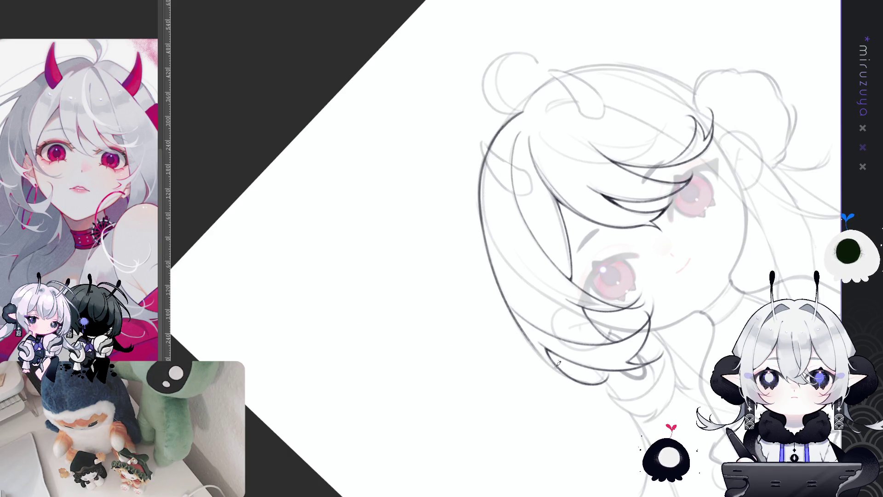
{"action": "left_click_drag", "start_coordinate": [644, 305], "coordinate": [734, 247]}
{"action": "key", "text": "ctrl+z"}
{"action": "mouse_move", "coordinate": [469, 167]}
{"action": "left_mouse_down"}
{"action": "mouse_move", "coordinate": [450, 317]}
{"action": "mouse_move", "coordinate": [447, 214]}
{"action": "mouse_move", "coordinate": [495, 342]}
{"action": "left_mouse_up"}
{"action": "key", "text": "ctrl+z"}
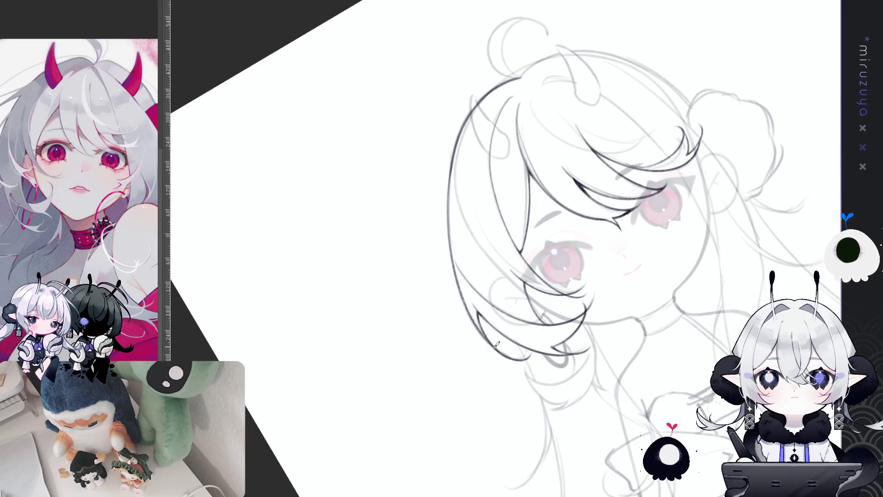
{"action": "left_click_drag", "start_coordinate": [450, 161], "coordinate": [445, 278]}
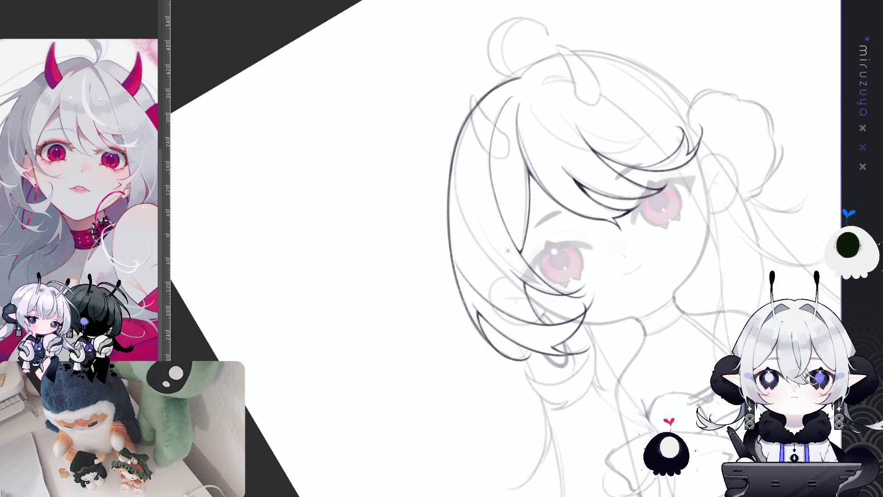
{"action": "mouse_move", "coordinate": [473, 320]}
{"action": "left_mouse_down"}
{"action": "mouse_move", "coordinate": [491, 338]}
{"action": "mouse_move", "coordinate": [598, 322]}
{"action": "mouse_move", "coordinate": [742, 280]}
{"action": "mouse_move", "coordinate": [735, 275]}
{"action": "left_mouse_up"}
{"action": "left_click_drag", "start_coordinate": [583, 308], "coordinate": [504, 304]}
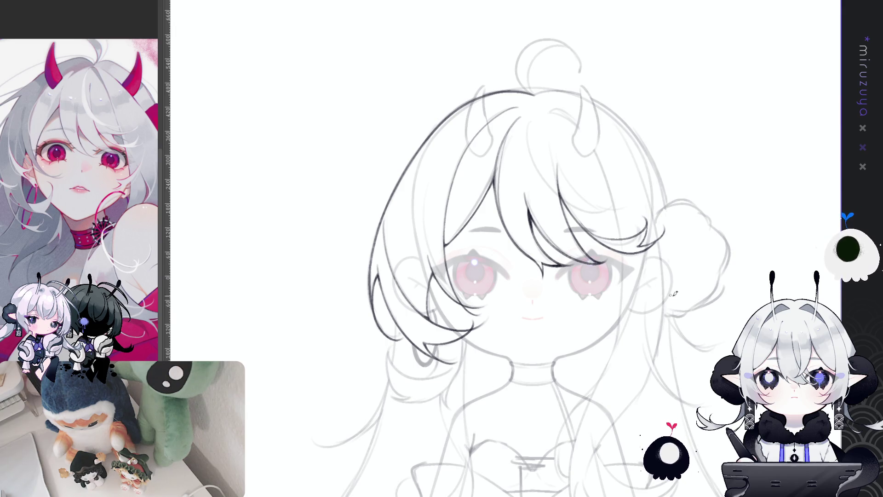
{"action": "scroll", "coordinate": [730, 311], "scroll_direction": "down", "scroll_amount": 2}
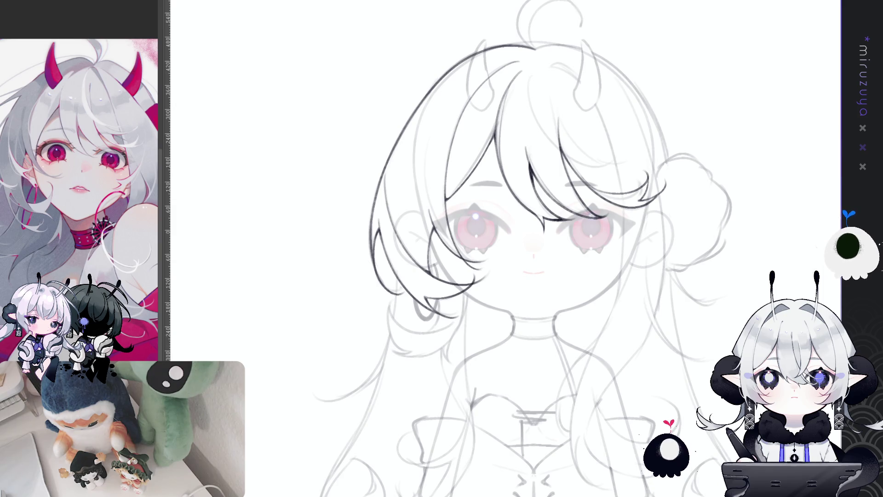
{"action": "left_click_drag", "start_coordinate": [722, 380], "coordinate": [716, 353]}
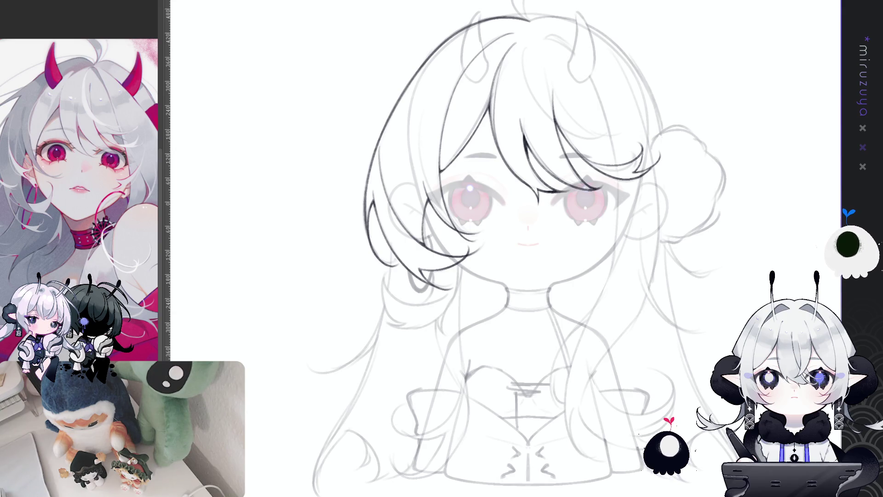
{"action": "key", "text": "h"}
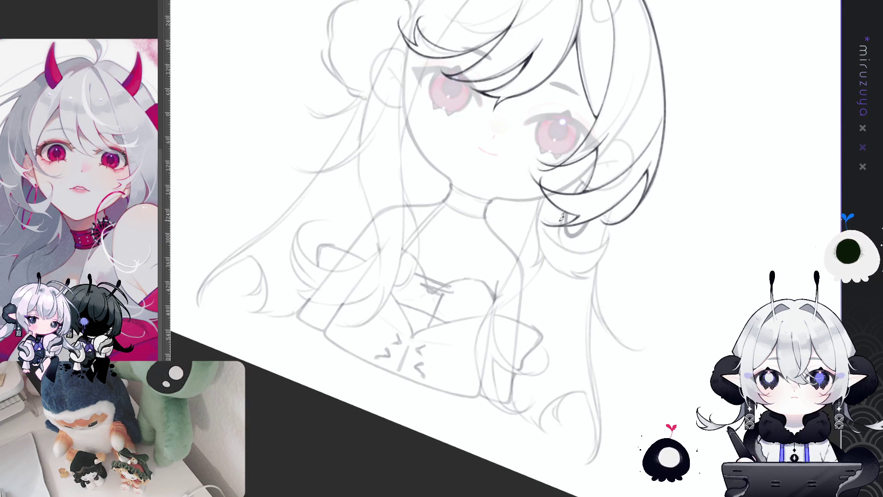
Step: Try a strand line inside the hair curl, then step back through the recent small strokes
{"action": "left_click_drag", "start_coordinate": [568, 216], "coordinate": [560, 246]}
{"action": "key", "text": "ctrl+z"}
{"action": "left_click_drag", "start_coordinate": [568, 215], "coordinate": [564, 251]}
{"action": "key", "text": "ctrl+z"}
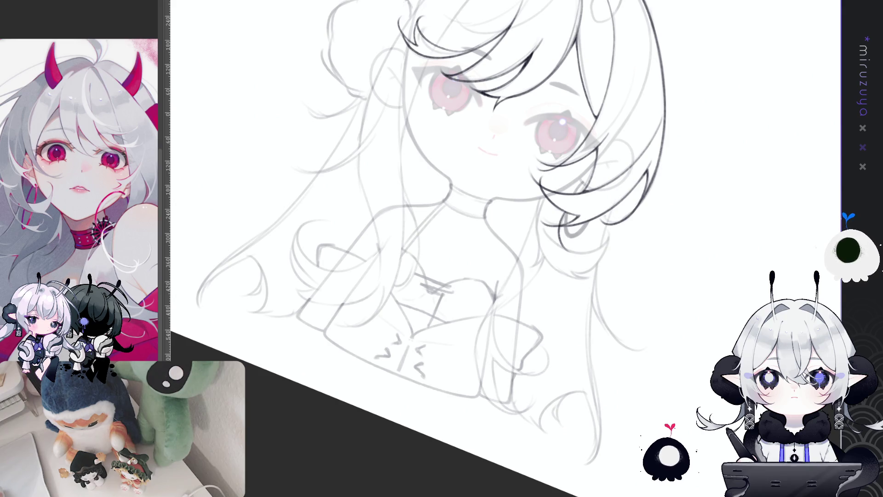
{"action": "key", "text": "ctrl+z"}
Step: Add a short strand stroke to the lower hair curl from a tilted view
{"action": "mouse_move", "coordinate": [640, 167]}
{"action": "left_mouse_down"}
{"action": "mouse_move", "coordinate": [598, 221]}
{"action": "mouse_move", "coordinate": [547, 261]}
{"action": "left_mouse_up"}
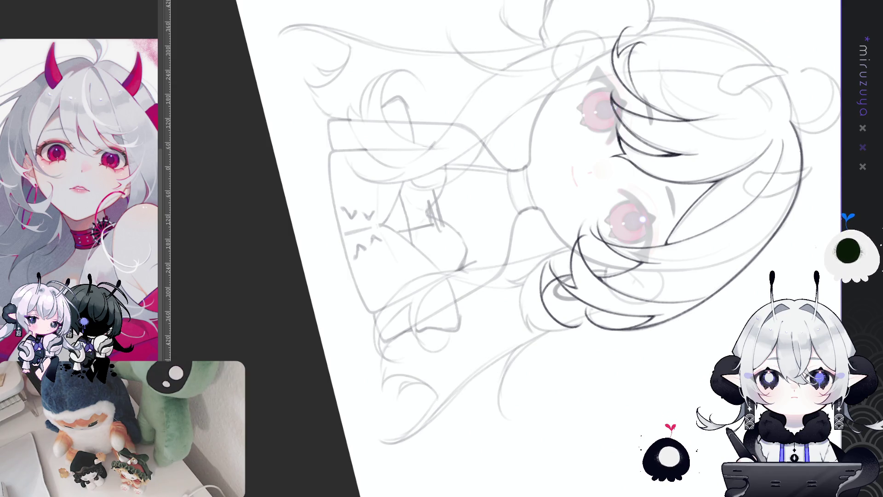
{"action": "left_click_drag", "start_coordinate": [552, 230], "coordinate": [597, 239]}
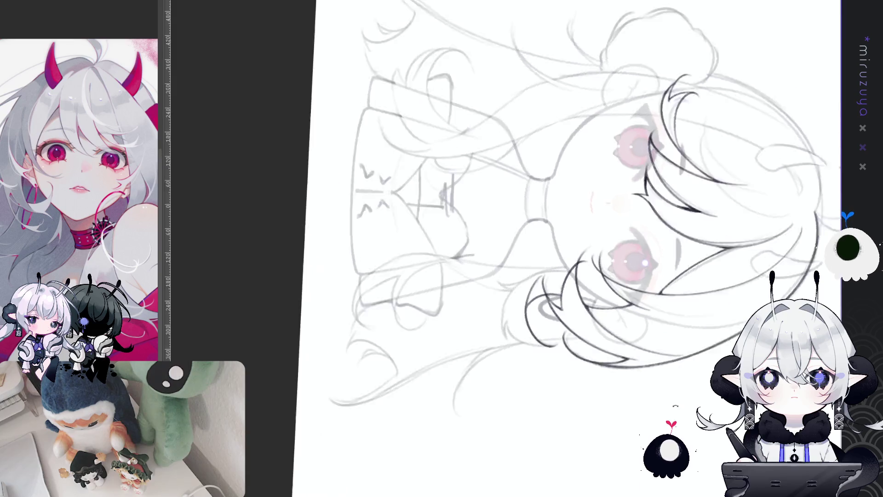
{"action": "left_click_drag", "start_coordinate": [529, 207], "coordinate": [457, 293]}
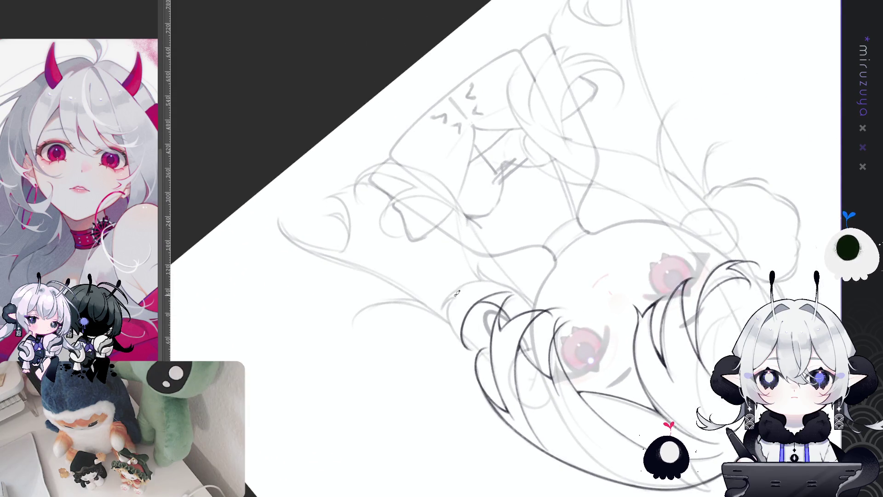
{"action": "left_click_drag", "start_coordinate": [450, 305], "coordinate": [474, 346]}
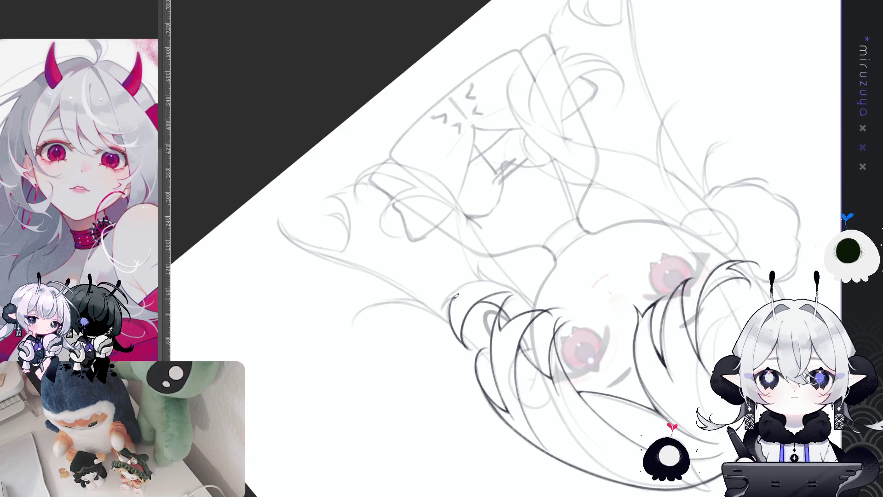
{"action": "left_click_drag", "start_coordinate": [454, 297], "coordinate": [725, 238]}
{"action": "key", "text": "minus"}
{"action": "key", "text": "minus"}
{"action": "key", "text": "minus"}
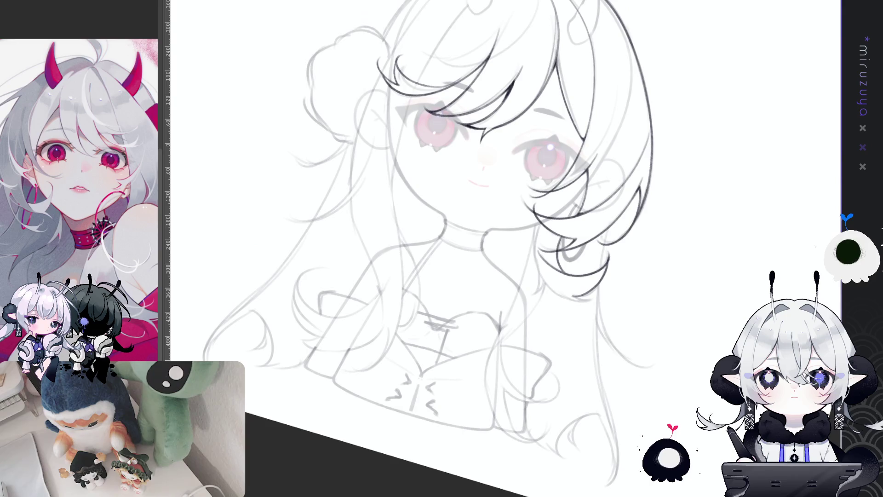
{"action": "key", "text": "minus"}
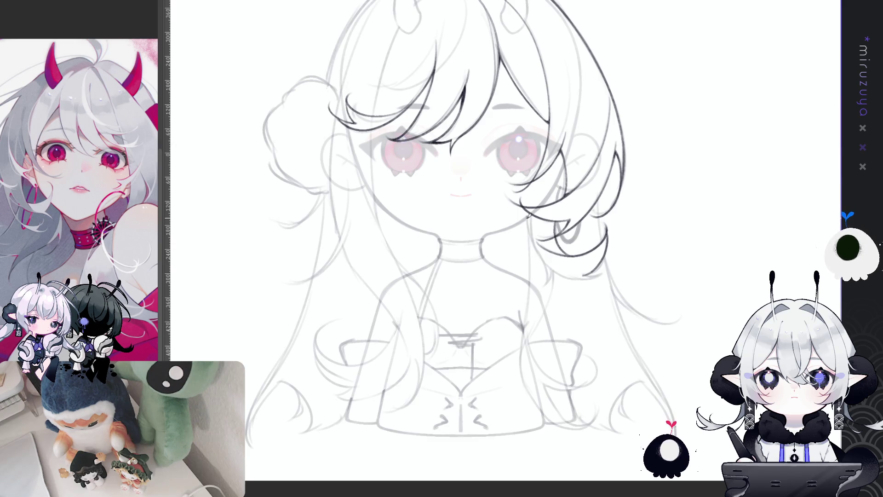
Step: Ink the bottom outline of the lower-left hair curl, redraw it once, and add a short stroke beneath
{"action": "left_click_drag", "start_coordinate": [529, 214], "coordinate": [696, 354]}
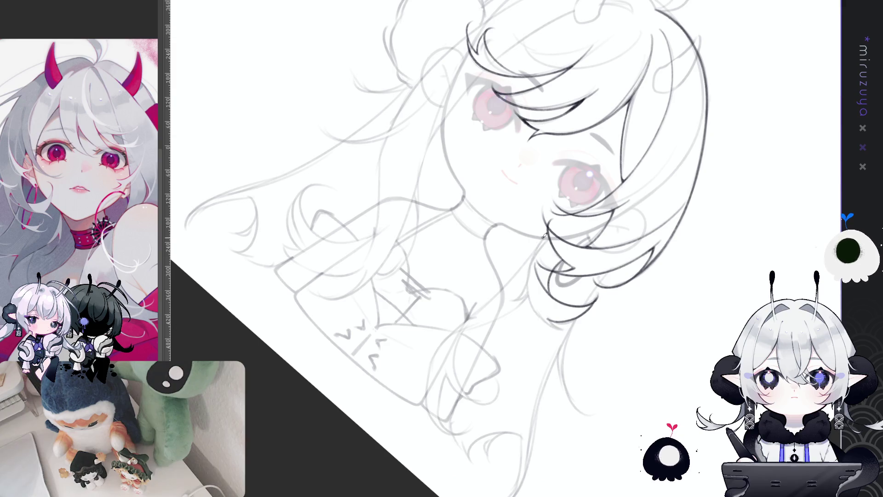
{"action": "left_click_drag", "start_coordinate": [535, 249], "coordinate": [570, 328]}
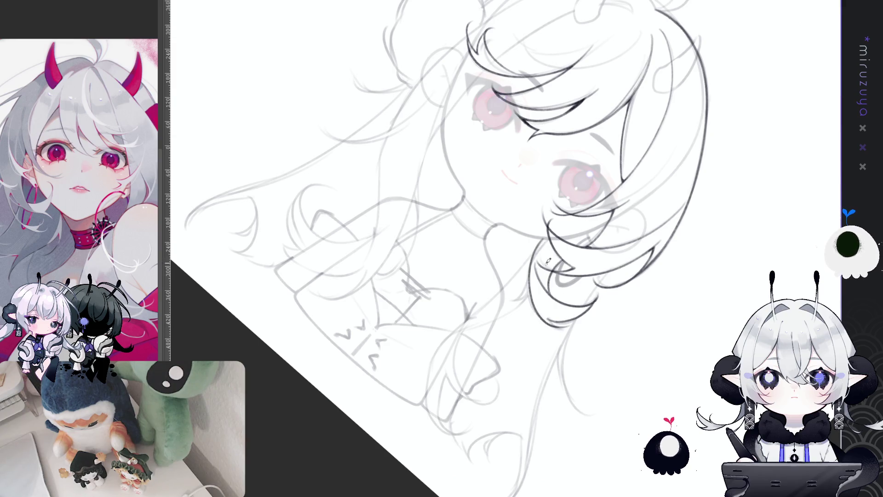
{"action": "left_click_drag", "start_coordinate": [537, 233], "coordinate": [575, 322]}
{"action": "key", "text": "ctrl+z"}
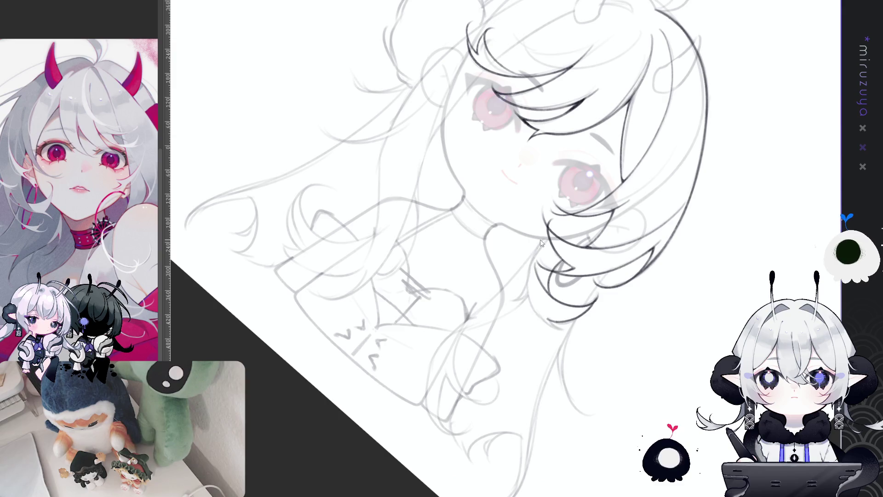
{"action": "left_click_drag", "start_coordinate": [534, 251], "coordinate": [565, 327]}
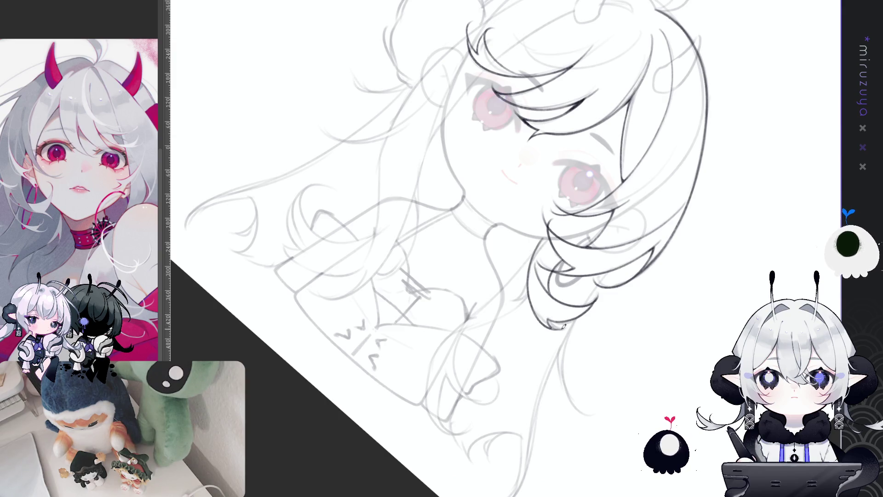
{"action": "key", "text": "ctrl+0"}
{"action": "left_click_drag", "start_coordinate": [647, 382], "coordinate": [551, 213]}
{"action": "mouse_move", "coordinate": [512, 333]}
{"action": "left_mouse_down"}
{"action": "mouse_move", "coordinate": [527, 341]}
{"action": "mouse_move", "coordinate": [643, 275]}
{"action": "mouse_move", "coordinate": [757, 229]}
{"action": "left_mouse_up"}
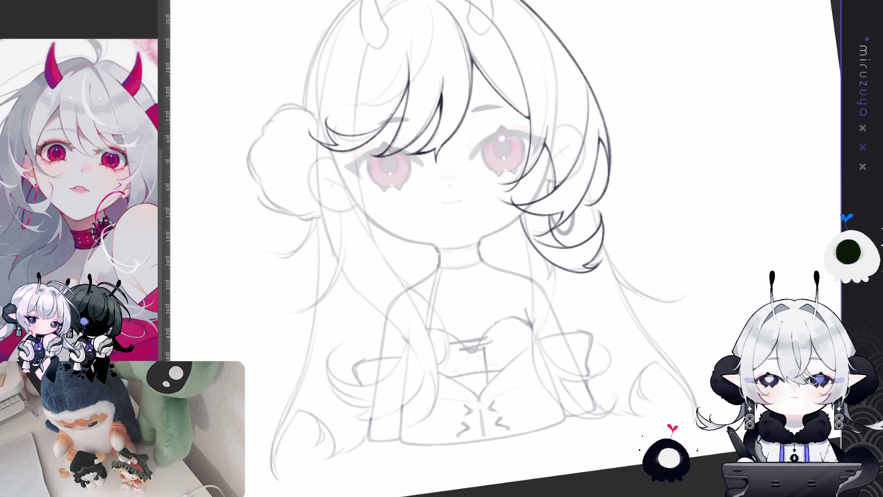
Step: Add strand lines inside the lower-left hair curl, mirroring the view briefly to check them
{"action": "key", "text": "h"}
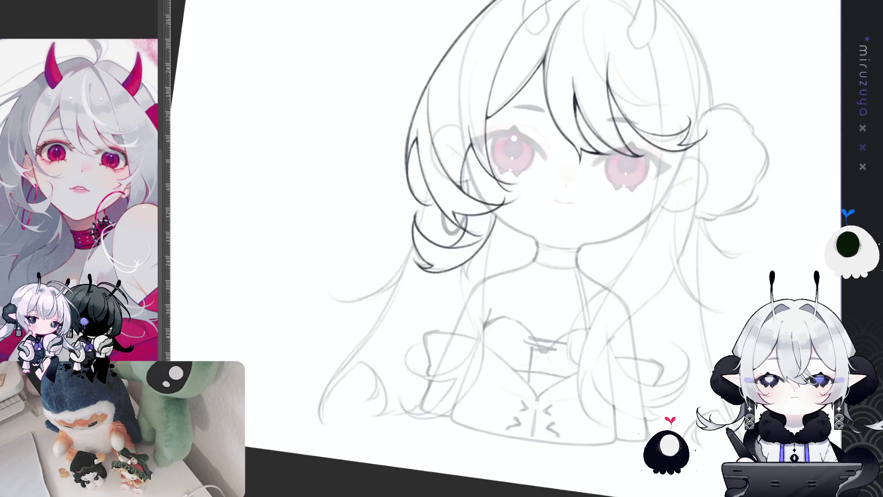
{"action": "left_click_drag", "start_coordinate": [704, 302], "coordinate": [700, 285]}
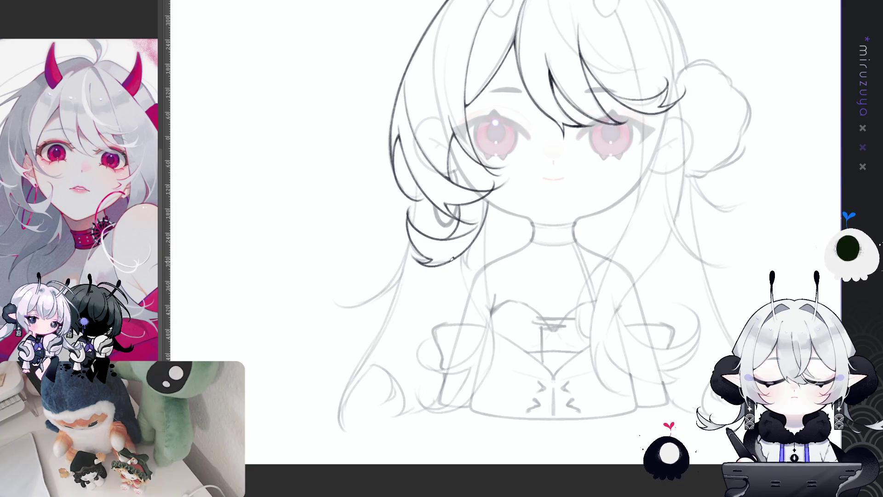
{"action": "left_click_drag", "start_coordinate": [476, 238], "coordinate": [471, 262]}
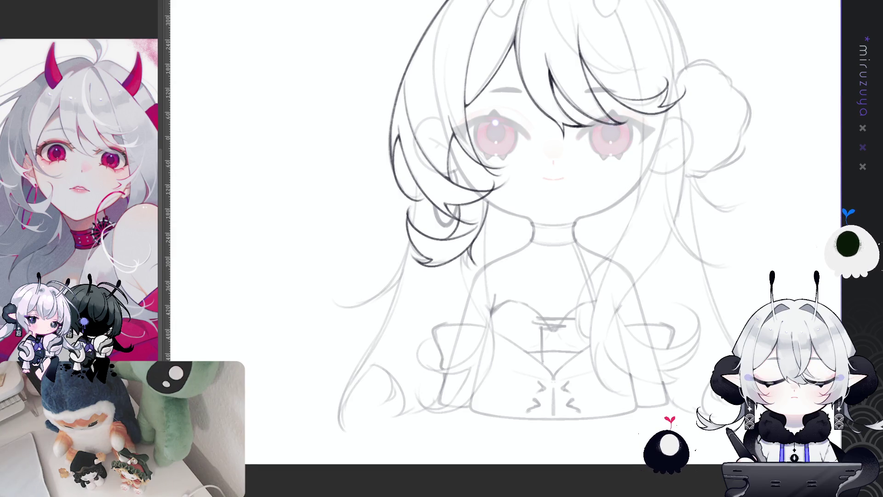
{"action": "key", "text": "h"}
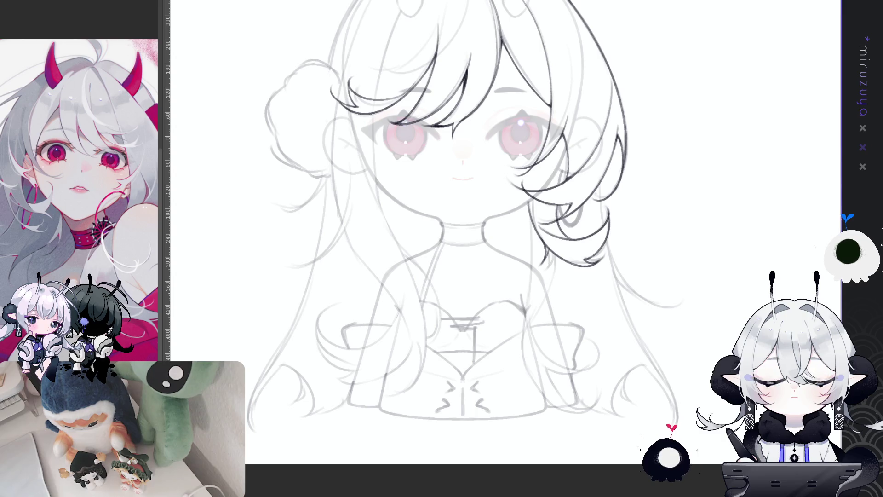
{"action": "key", "text": "h"}
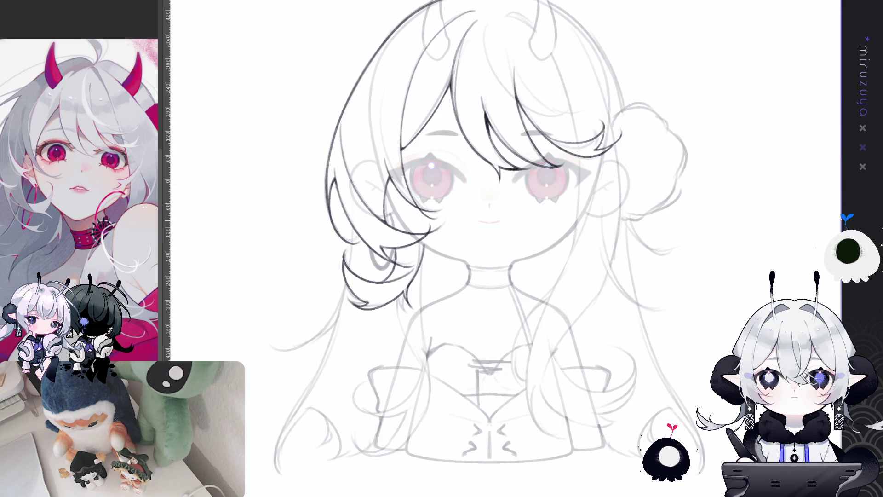
{"action": "mouse_move", "coordinate": [648, 335]}
{"action": "left_mouse_down"}
{"action": "mouse_move", "coordinate": [707, 331]}
{"action": "mouse_move", "coordinate": [738, 269]}
{"action": "left_mouse_up"}
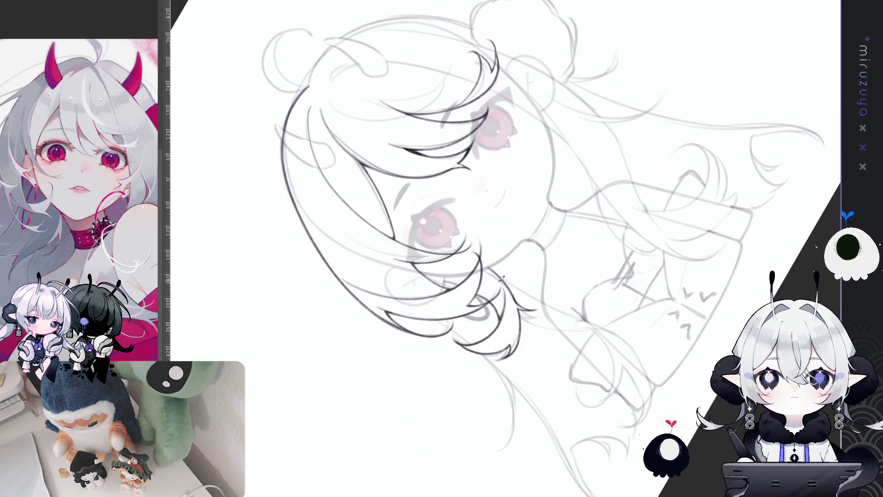
{"action": "left_click_drag", "start_coordinate": [511, 284], "coordinate": [464, 226]}
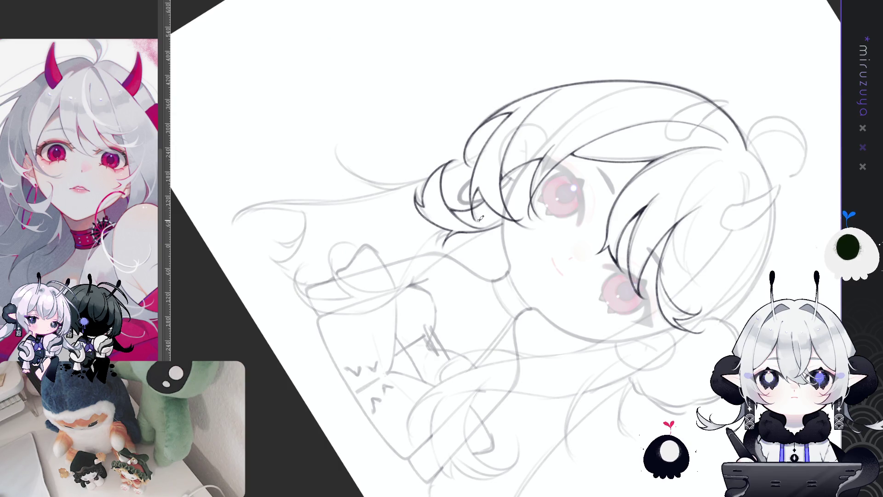
{"action": "key", "text": "5"}
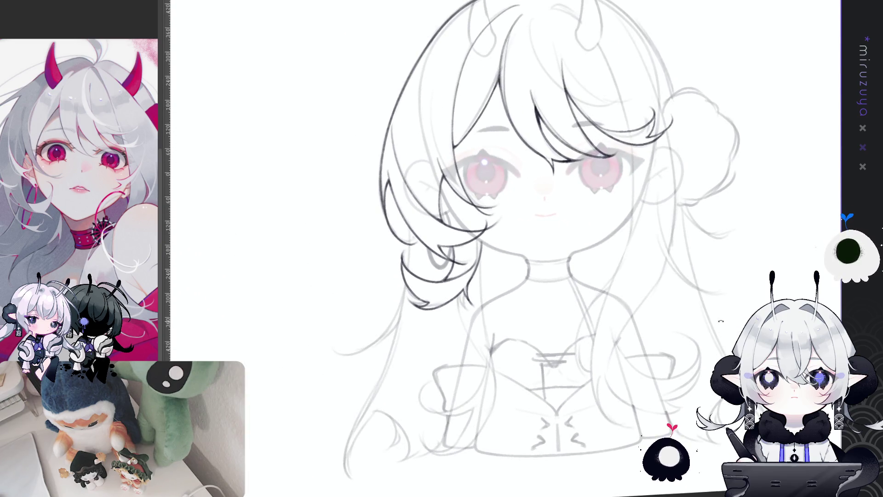
{"action": "key", "text": "5"}
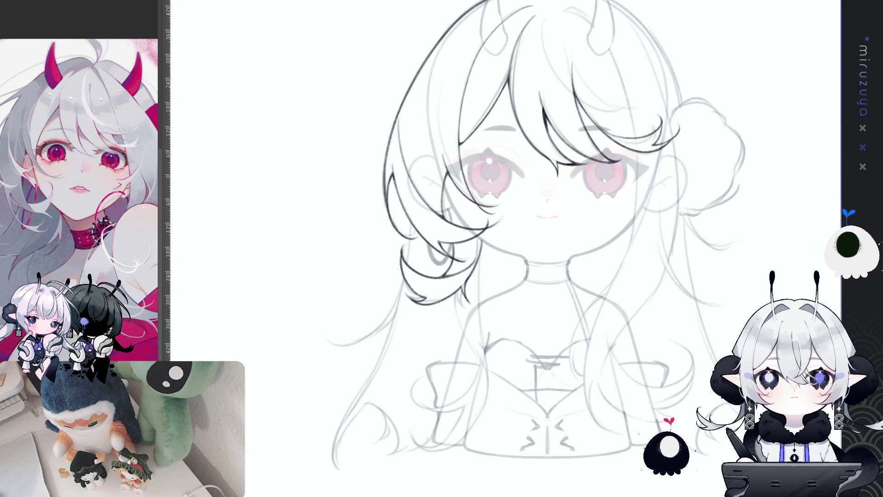
{"action": "left_click_drag", "start_coordinate": [506, 248], "coordinate": [481, 329]}
{"action": "mouse_move", "coordinate": [332, 276]}
{"action": "left_mouse_down"}
{"action": "mouse_move", "coordinate": [340, 188]}
{"action": "mouse_move", "coordinate": [450, 79]}
{"action": "left_mouse_up"}
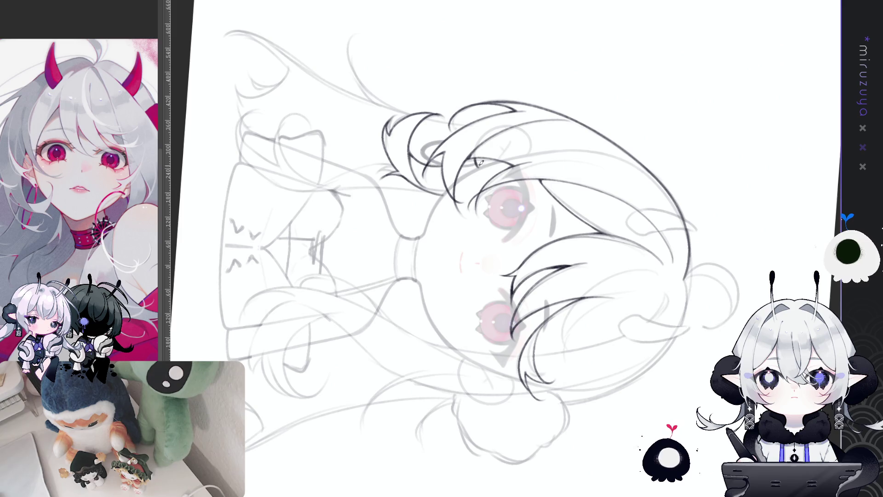
Step: Centre the upper body, draw a hair strand toward the chest, then undo the misplaced stroke
{"action": "mouse_move", "coordinate": [445, 239]}
{"action": "left_mouse_down"}
{"action": "mouse_move", "coordinate": [598, 239]}
{"action": "mouse_move", "coordinate": [747, 282]}
{"action": "mouse_move", "coordinate": [760, 301]}
{"action": "mouse_move", "coordinate": [739, 213]}
{"action": "left_mouse_up"}
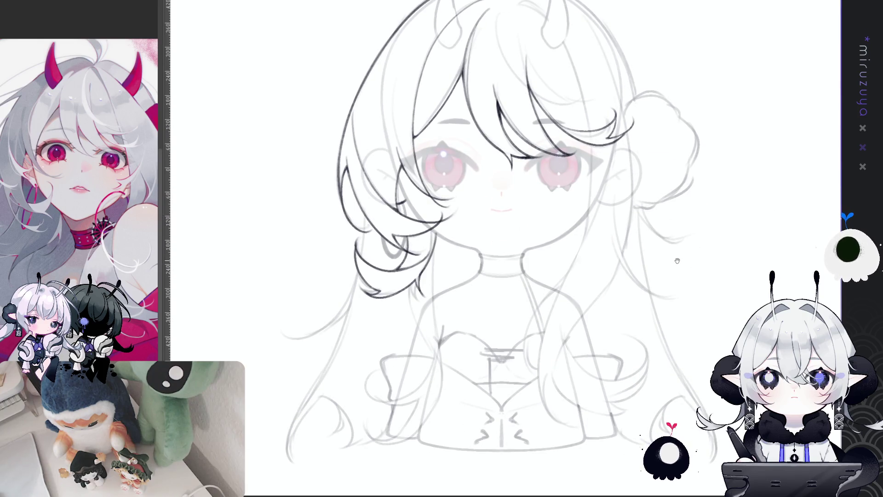
{"action": "left_click_drag", "start_coordinate": [664, 270], "coordinate": [699, 271]}
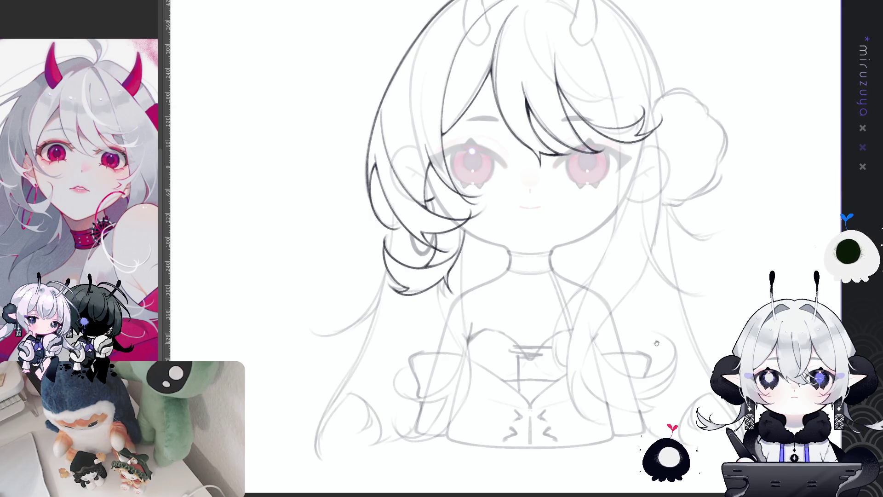
{"action": "left_click_drag", "start_coordinate": [656, 344], "coordinate": [696, 289]}
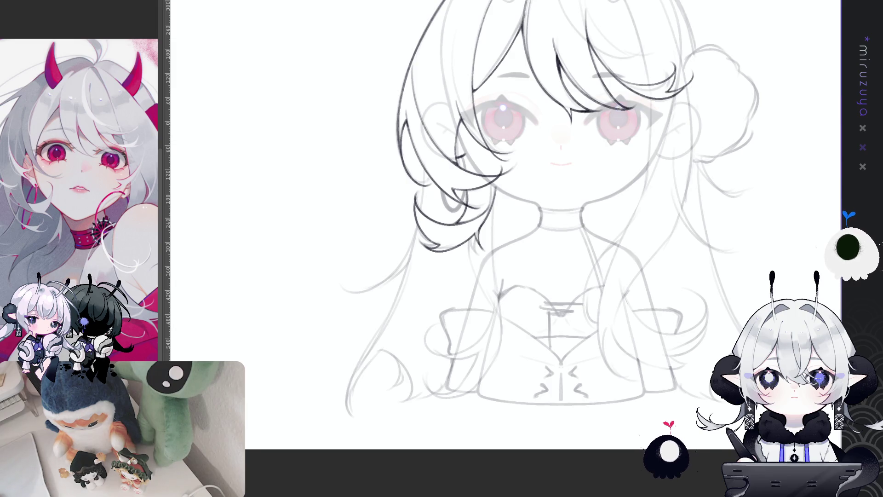
{"action": "left_click_drag", "start_coordinate": [733, 170], "coordinate": [733, 173]}
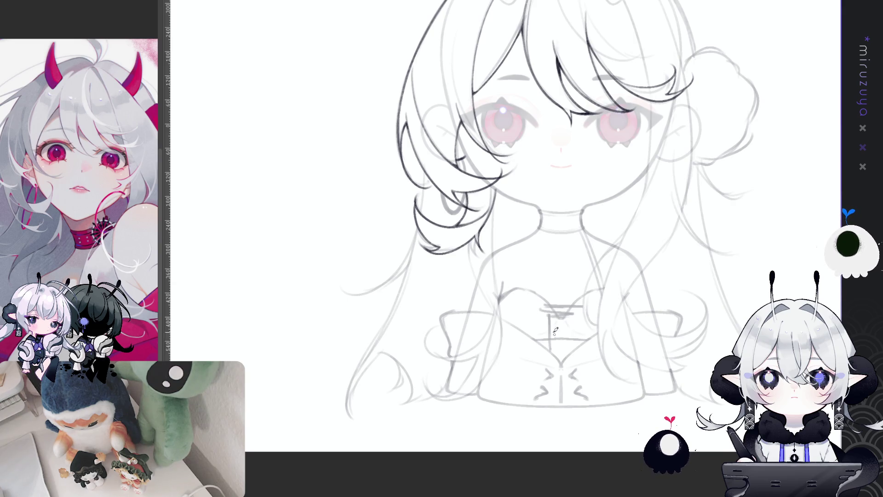
{"action": "left_click_drag", "start_coordinate": [471, 244], "coordinate": [494, 365]}
{"action": "key", "text": "ctrl+z"}
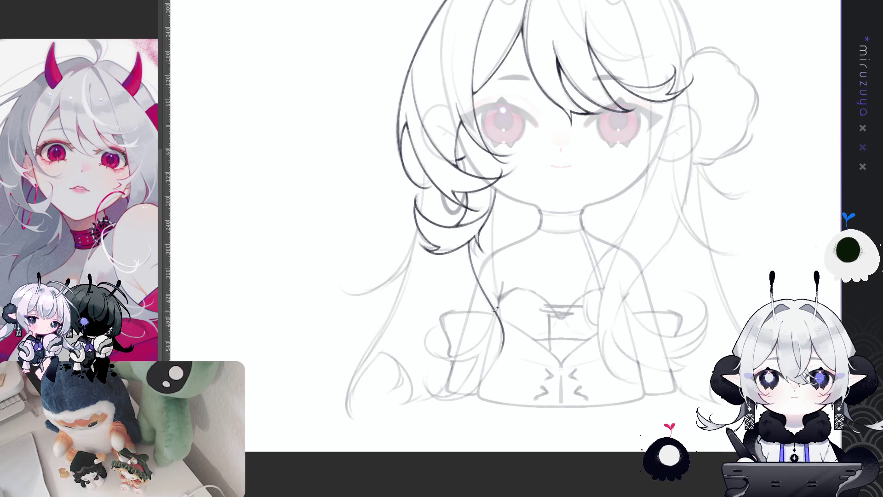
{"action": "key", "text": "h"}
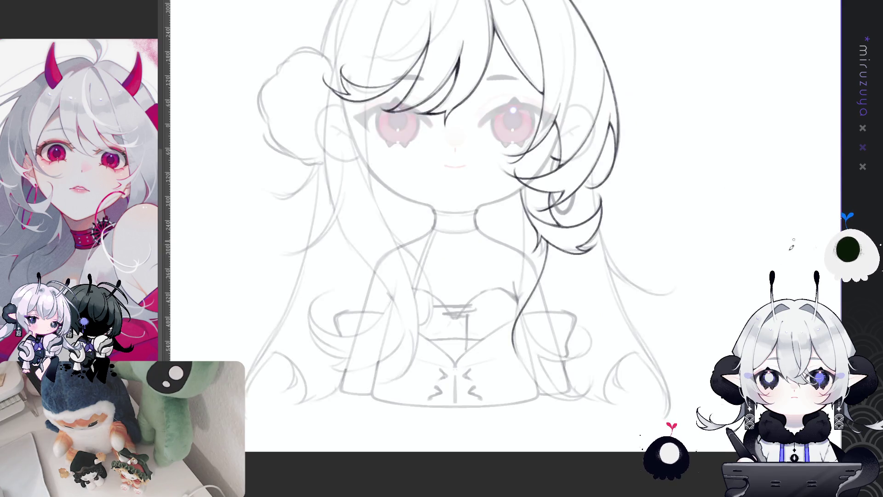
{"action": "key", "text": "minus"}
{"action": "key", "text": "minus"}
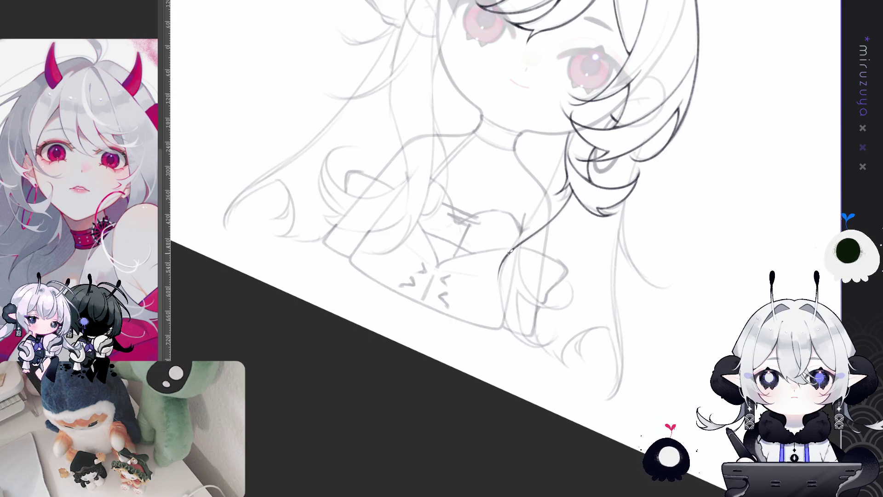
Step: Ink the inner curve of the long strand's end toward the chest, redrawing it once
{"action": "left_click_drag", "start_coordinate": [507, 260], "coordinate": [549, 348]}
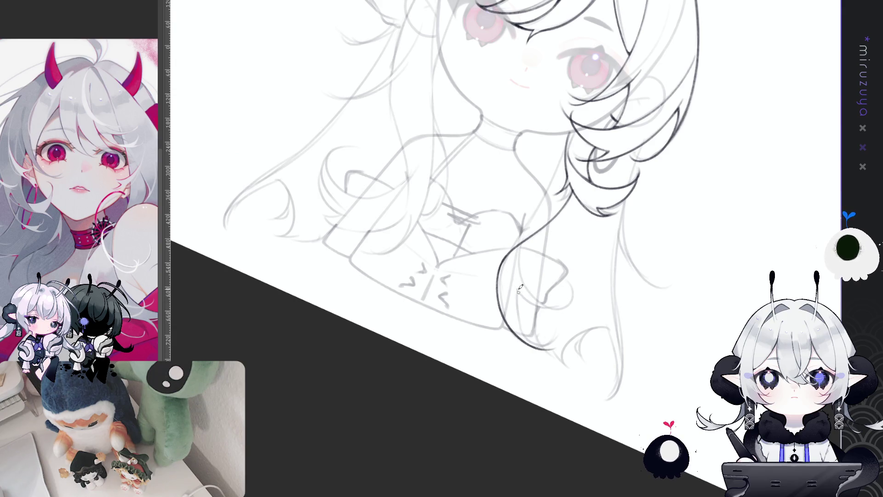
{"action": "key", "text": "ctrl+z"}
{"action": "mouse_move", "coordinate": [516, 286]}
{"action": "left_mouse_down"}
{"action": "mouse_move", "coordinate": [525, 331]}
{"action": "mouse_move", "coordinate": [549, 349]}
{"action": "left_mouse_up"}
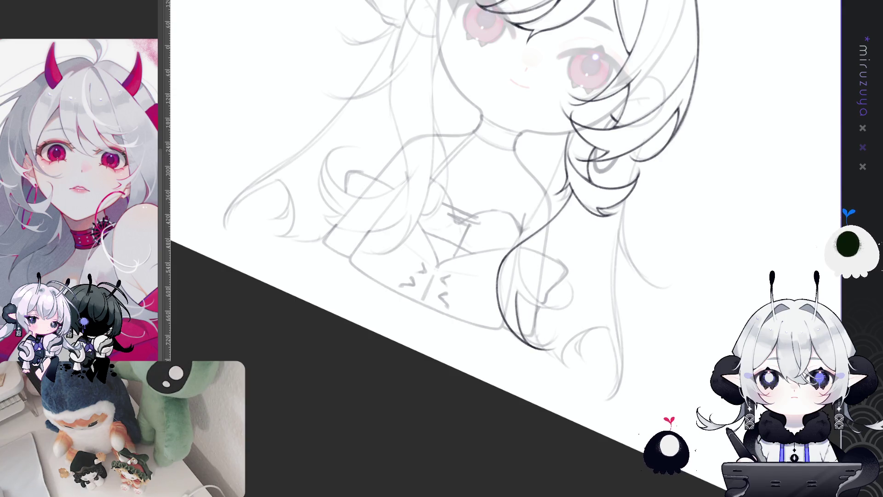
{"action": "scroll", "coordinate": [505, 230], "scroll_direction": "down", "scroll_amount": 3}
{"action": "key", "text": "ctrl+0"}
{"action": "mouse_move", "coordinate": [665, 272]}
{"action": "left_mouse_down"}
{"action": "mouse_move", "coordinate": [664, 299]}
{"action": "mouse_move", "coordinate": [694, 300]}
{"action": "left_mouse_up"}
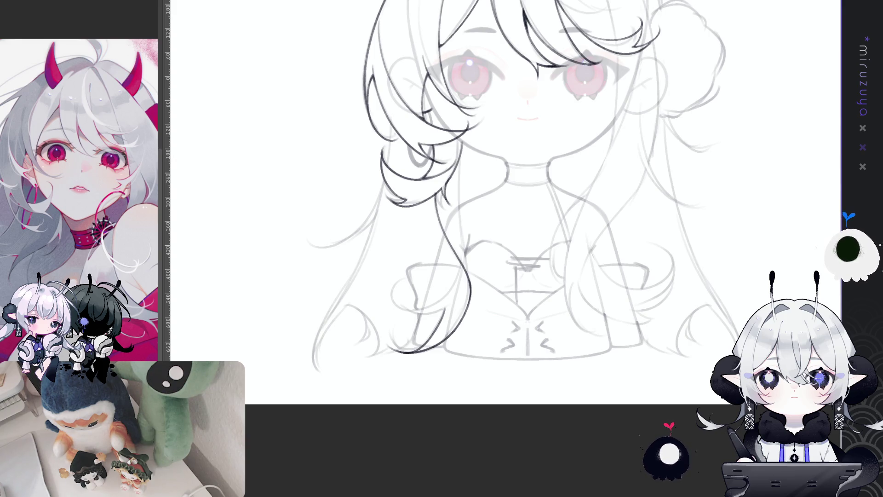
{"action": "key", "text": "h"}
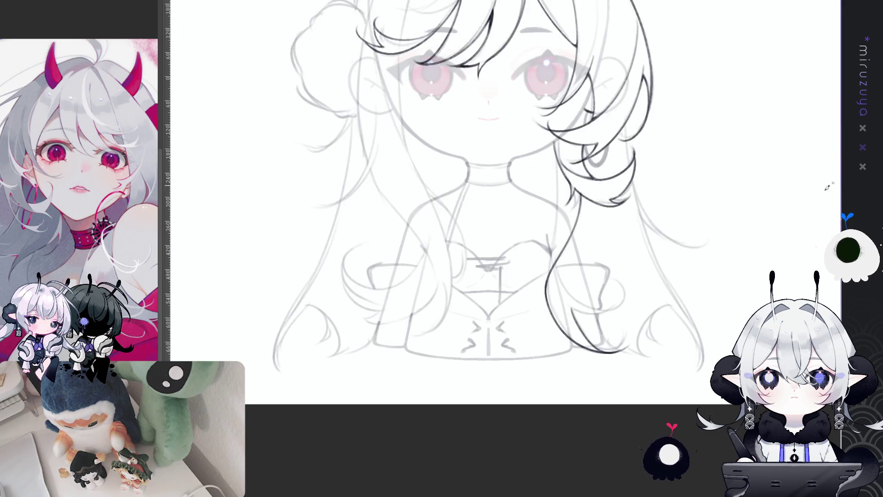
{"action": "key", "text": "minus"}
{"action": "key", "text": "minus"}
{"action": "key", "text": "minus"}
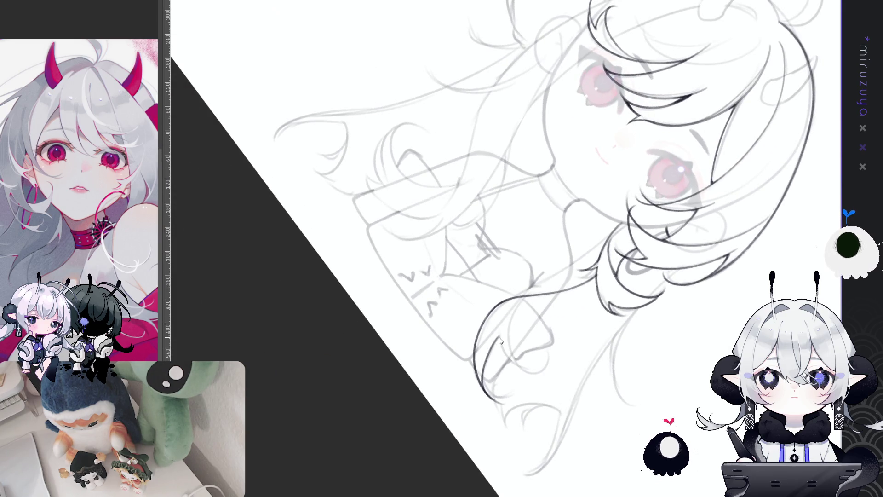
Step: Ink a curl at the hair ends and a longer hair curve down toward the chest
{"action": "left_click_drag", "start_coordinate": [505, 332], "coordinate": [496, 395]}
{"action": "mouse_move", "coordinate": [529, 292]}
{"action": "left_mouse_down"}
{"action": "mouse_move", "coordinate": [520, 301]}
{"action": "mouse_move", "coordinate": [545, 374]}
{"action": "left_mouse_up"}
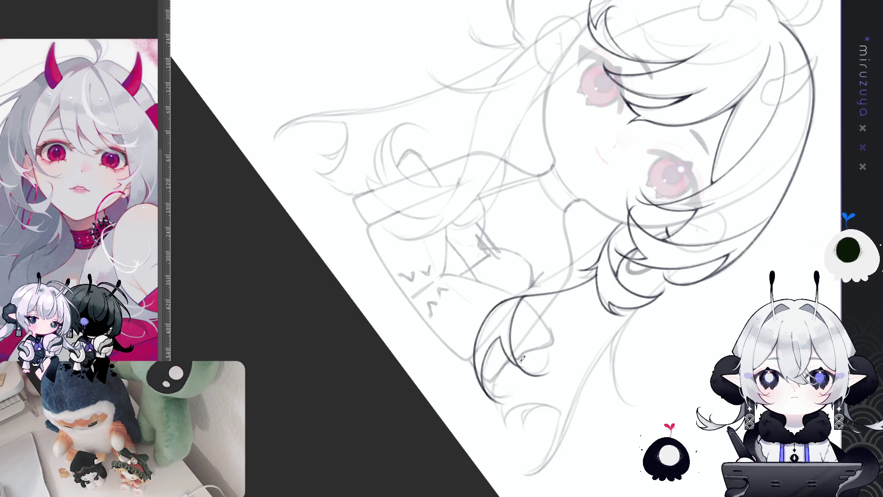
{"action": "mouse_move", "coordinate": [523, 360]}
{"action": "left_mouse_down"}
{"action": "mouse_move", "coordinate": [529, 392]}
{"action": "mouse_move", "coordinate": [721, 323]}
{"action": "left_mouse_up"}
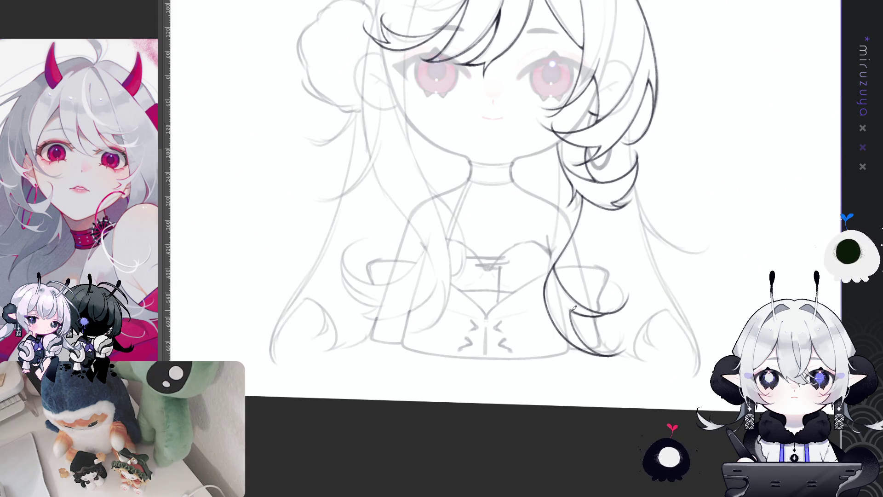
{"action": "key", "text": "m"}
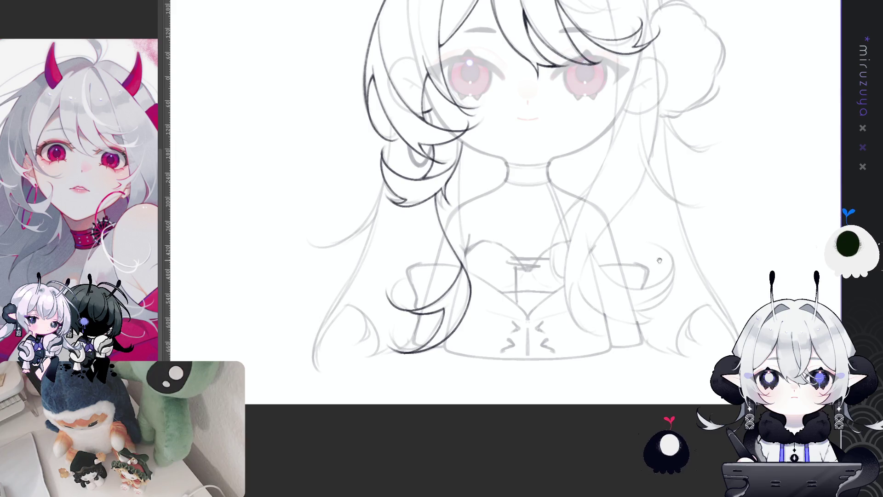
{"action": "left_click_drag", "start_coordinate": [679, 246], "coordinate": [748, 272]}
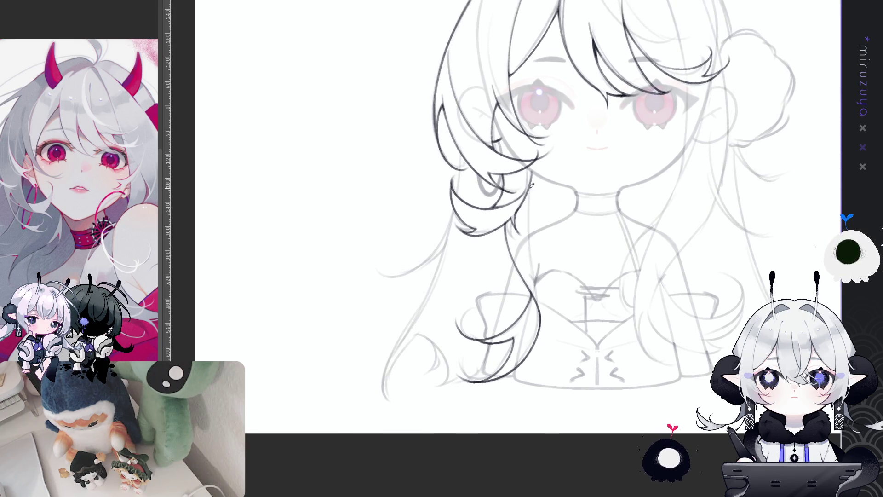
Step: Ink a long strand down beside the neck and darken it with repeated strokes
{"action": "left_click_drag", "start_coordinate": [529, 184], "coordinate": [542, 305]}
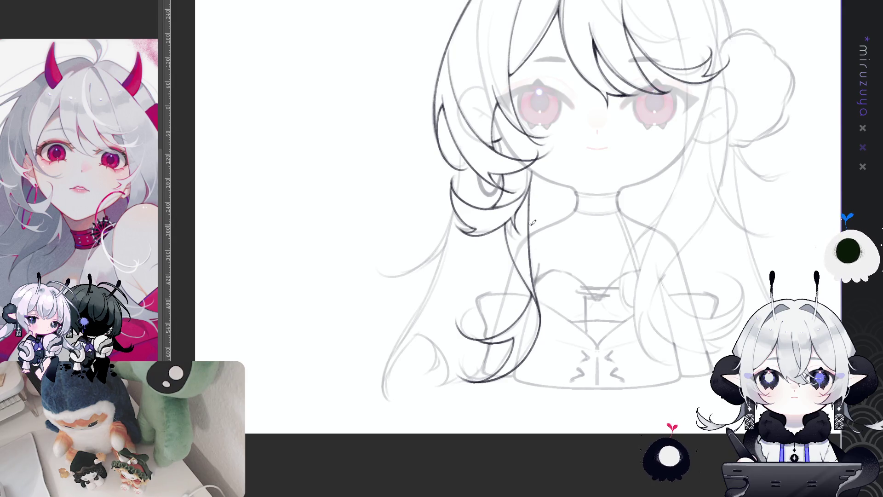
{"action": "mouse_move", "coordinate": [540, 207]}
{"action": "left_mouse_down"}
{"action": "mouse_move", "coordinate": [721, 279]}
{"action": "mouse_move", "coordinate": [710, 317]}
{"action": "left_mouse_up"}
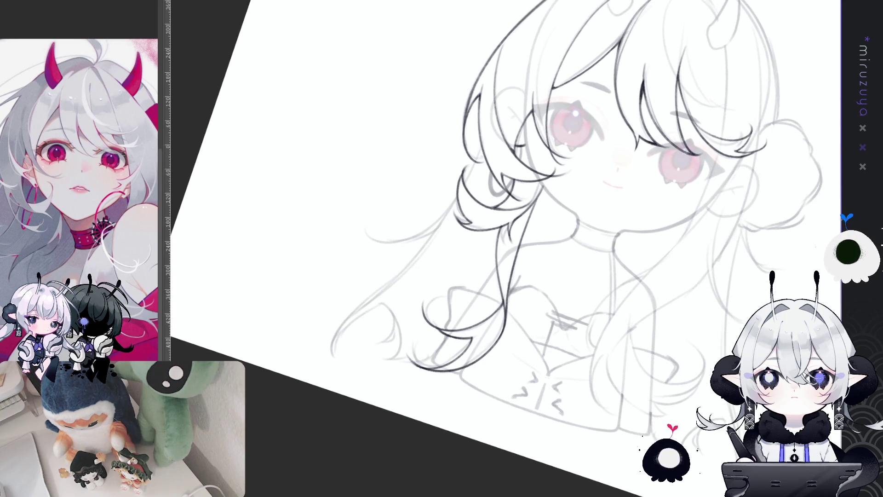
{"action": "left_click_drag", "start_coordinate": [533, 208], "coordinate": [542, 299]}
{"action": "left_click_drag", "start_coordinate": [529, 218], "coordinate": [534, 296]}
{"action": "left_click_drag", "start_coordinate": [522, 244], "coordinate": [532, 295]}
{"action": "left_click_drag", "start_coordinate": [521, 213], "coordinate": [536, 302]}
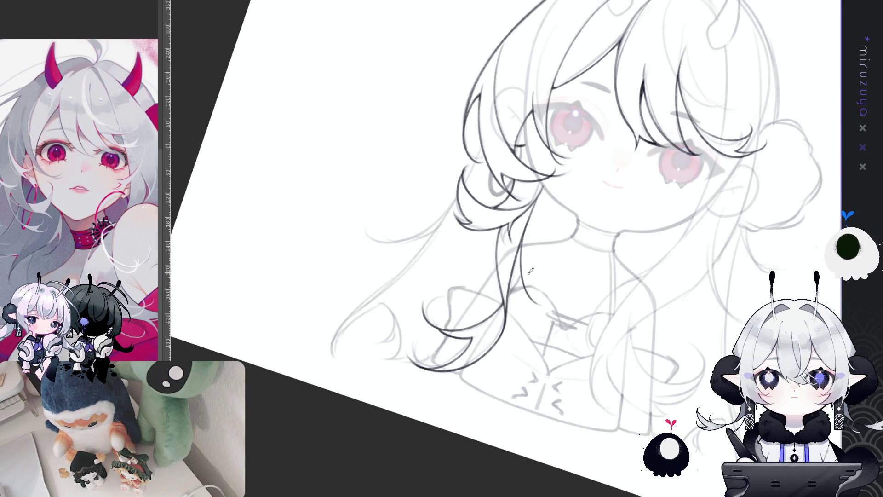
{"action": "left_click_drag", "start_coordinate": [519, 241], "coordinate": [529, 288]}
{"action": "left_click_drag", "start_coordinate": [519, 239], "coordinate": [531, 294]}
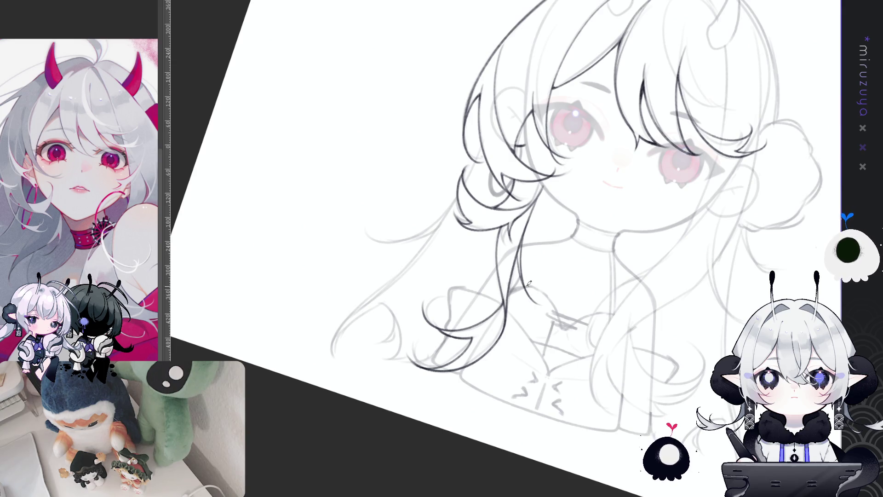
{"action": "left_click_drag", "start_coordinate": [526, 251], "coordinate": [539, 252]}
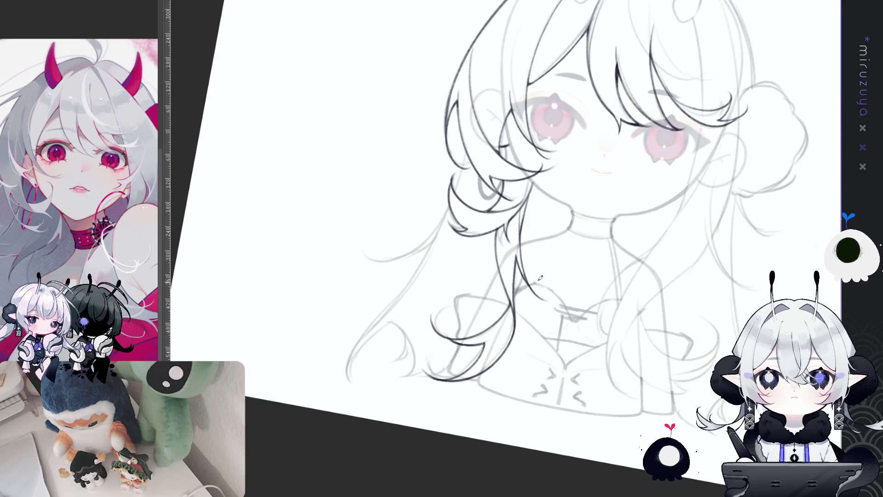
{"action": "key", "text": "h"}
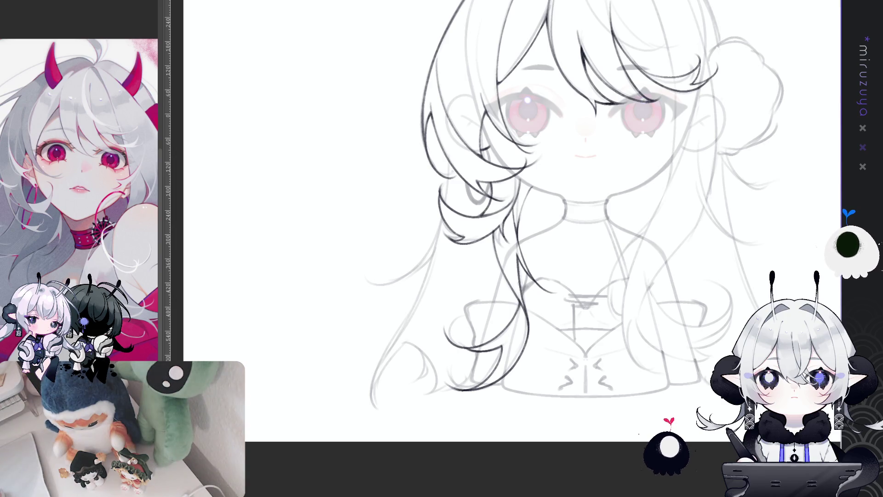
{"action": "left_click_drag", "start_coordinate": [750, 283], "coordinate": [688, 333]}
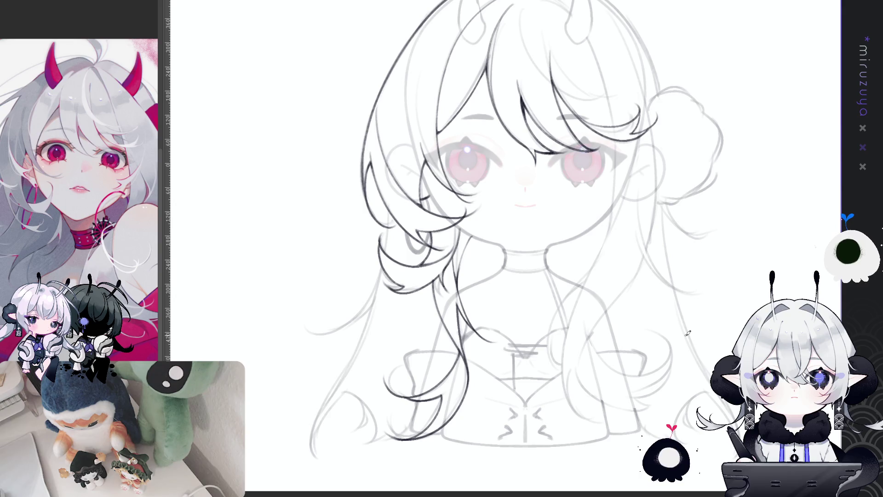
Step: Undo the last line-art stroke and bring the upper body back into view
{"action": "mouse_move", "coordinate": [724, 228]}
{"action": "left_mouse_down"}
{"action": "mouse_move", "coordinate": [692, 284]}
{"action": "mouse_move", "coordinate": [702, 298]}
{"action": "left_mouse_up"}
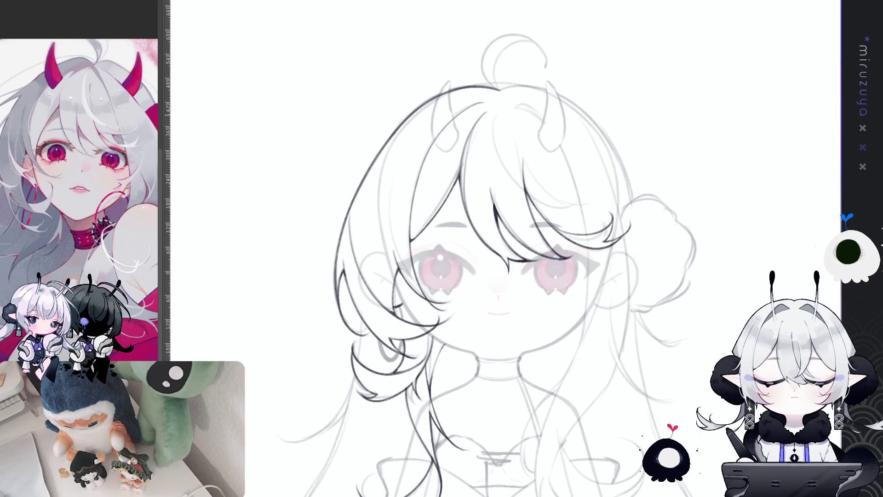
{"action": "key", "text": "ctrl+z"}
{"action": "left_click_drag", "start_coordinate": [626, 334], "coordinate": [693, 218]}
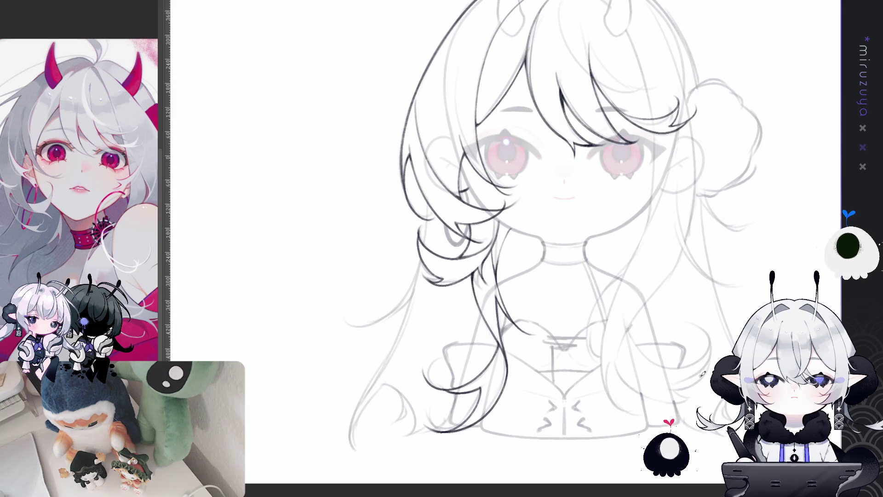
{"action": "left_click_drag", "start_coordinate": [700, 384], "coordinate": [657, 421]}
Step: Ink the long outer hair strand from the head down the left side, redrawing until clean
{"action": "key", "text": "h"}
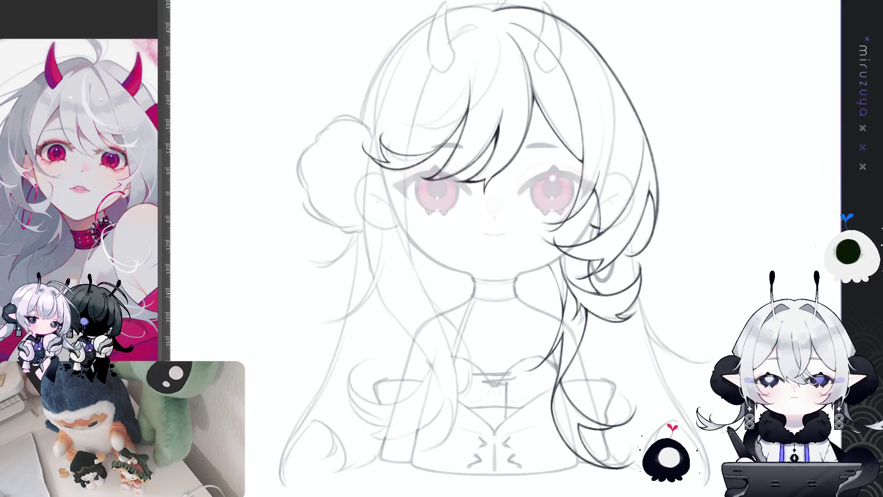
{"action": "left_click_drag", "start_coordinate": [718, 322], "coordinate": [718, 345]}
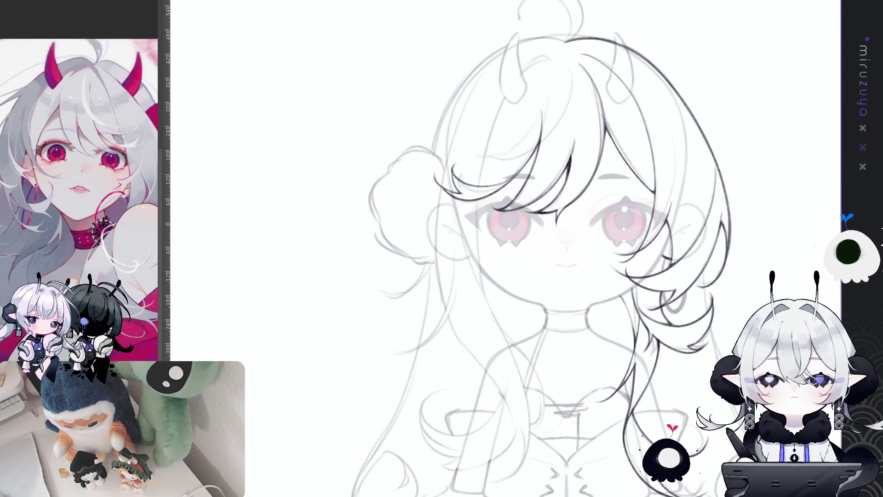
{"action": "left_click_drag", "start_coordinate": [550, 56], "coordinate": [479, 194]}
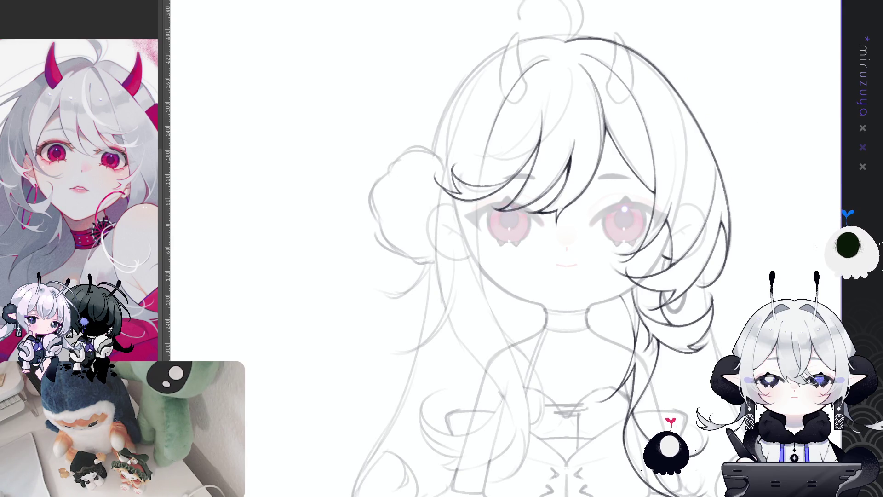
{"action": "key", "text": "ctrl+z"}
{"action": "left_click_drag", "start_coordinate": [542, 58], "coordinate": [478, 248]}
{"action": "key", "text": "ctrl+z"}
{"action": "left_click_drag", "start_coordinate": [550, 58], "coordinate": [496, 307]}
{"action": "key", "text": "ctrl+z"}
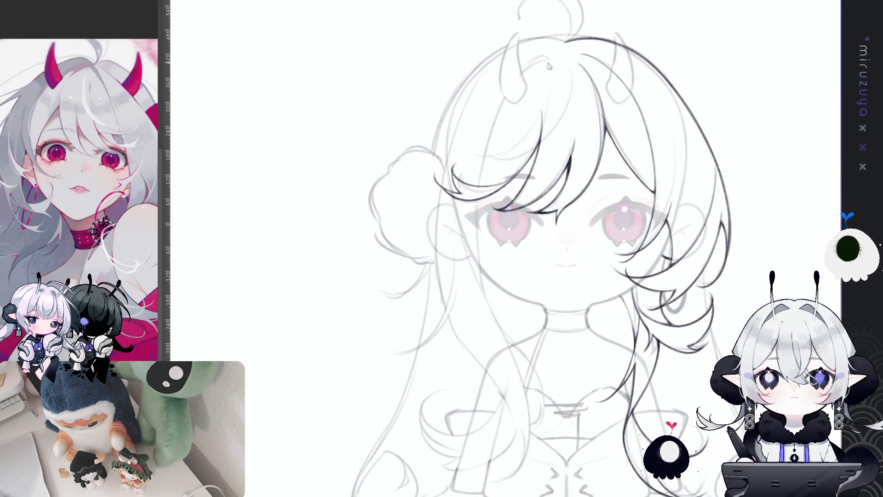
{"action": "left_click_drag", "start_coordinate": [549, 56], "coordinate": [501, 323]}
Step: Add a short line where the lower face meets the hair
{"action": "left_click_drag", "start_coordinate": [482, 283], "coordinate": [500, 319]}
{"action": "key", "text": "h"}
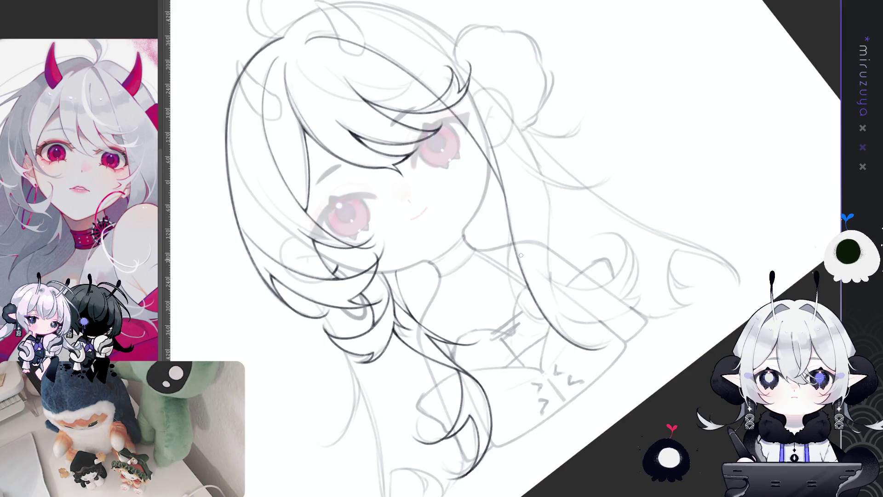
{"action": "mouse_move", "coordinate": [588, 184]}
{"action": "left_mouse_down"}
{"action": "mouse_move", "coordinate": [688, 353]}
{"action": "mouse_move", "coordinate": [674, 360]}
{"action": "mouse_move", "coordinate": [511, 289]}
{"action": "mouse_move", "coordinate": [528, 332]}
{"action": "left_mouse_up"}
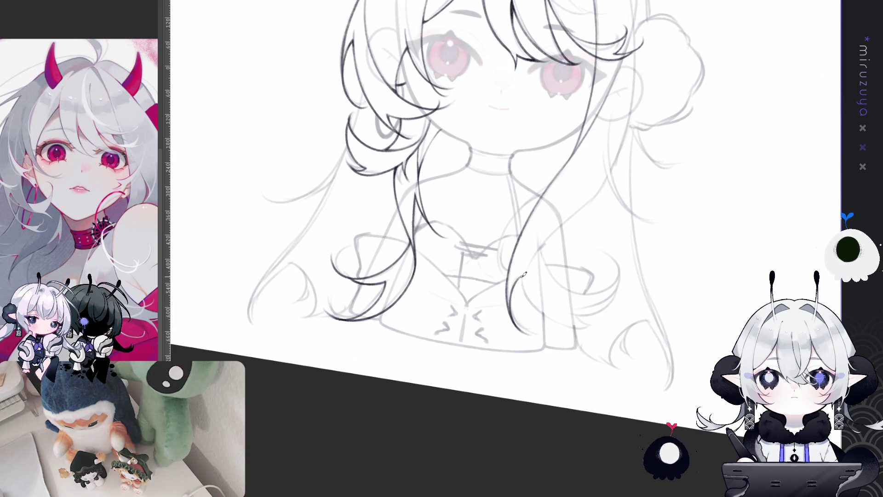
{"action": "mouse_move", "coordinate": [547, 279]}
{"action": "left_mouse_down"}
{"action": "mouse_move", "coordinate": [506, 317]}
{"action": "mouse_move", "coordinate": [464, 331]}
{"action": "left_mouse_up"}
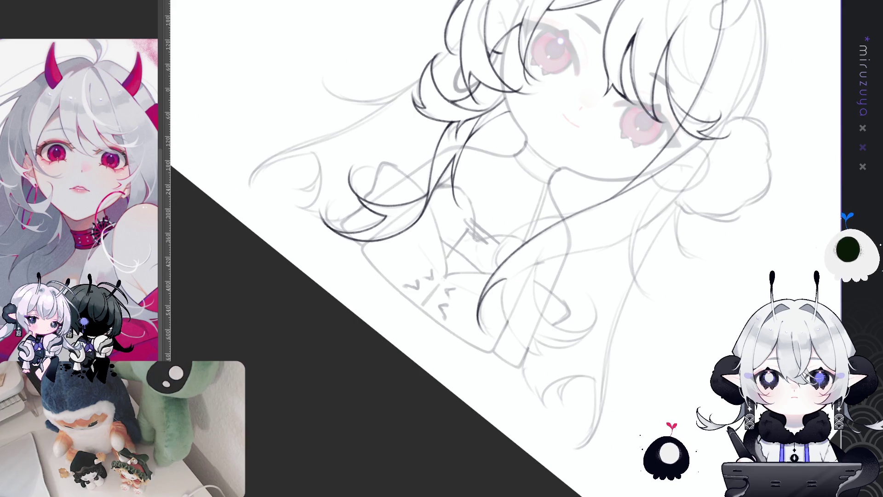
{"action": "left_click_drag", "start_coordinate": [597, 392], "coordinate": [581, 357]}
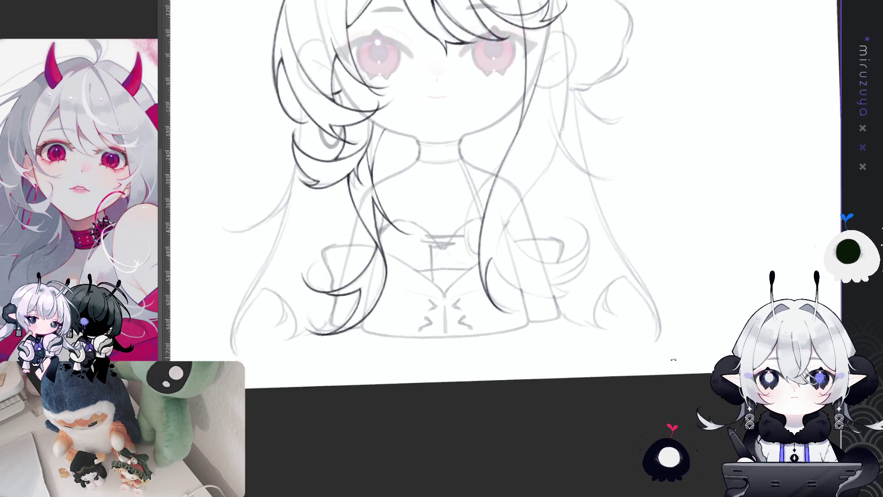
Step: Ink the long strand down the right side of her face, redrawing it shorter
{"action": "key", "text": "minus"}
{"action": "key", "text": "minus"}
{"action": "key", "text": "equal"}
{"action": "key", "text": "equal"}
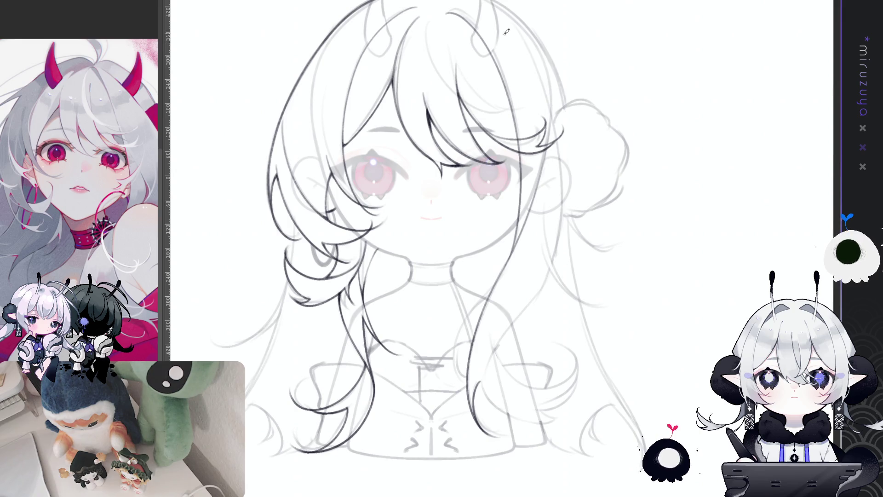
{"action": "left_click_drag", "start_coordinate": [517, 34], "coordinate": [555, 245]}
{"action": "key", "text": "ctrl+z"}
{"action": "mouse_move", "coordinate": [511, 27]}
{"action": "left_mouse_down"}
{"action": "mouse_move", "coordinate": [546, 108]}
{"action": "mouse_move", "coordinate": [558, 243]}
{"action": "left_mouse_up"}
{"action": "key", "text": "ctrl+z"}
{"action": "mouse_move", "coordinate": [515, 37]}
{"action": "left_mouse_down"}
{"action": "mouse_move", "coordinate": [564, 176]}
{"action": "mouse_move", "coordinate": [557, 266]}
{"action": "left_mouse_up"}
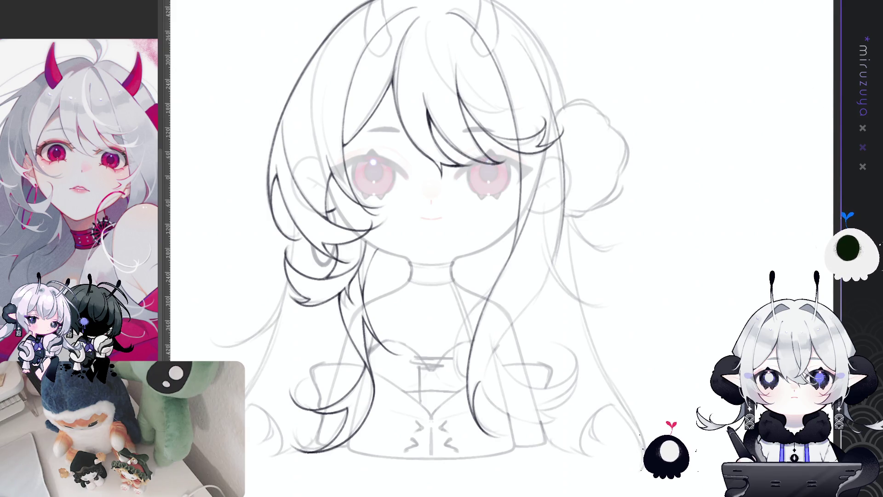
Step: Touch up the lower-left hair tip in mirrored view, then add a thin stroke beside the right strand
{"action": "key", "text": "h"}
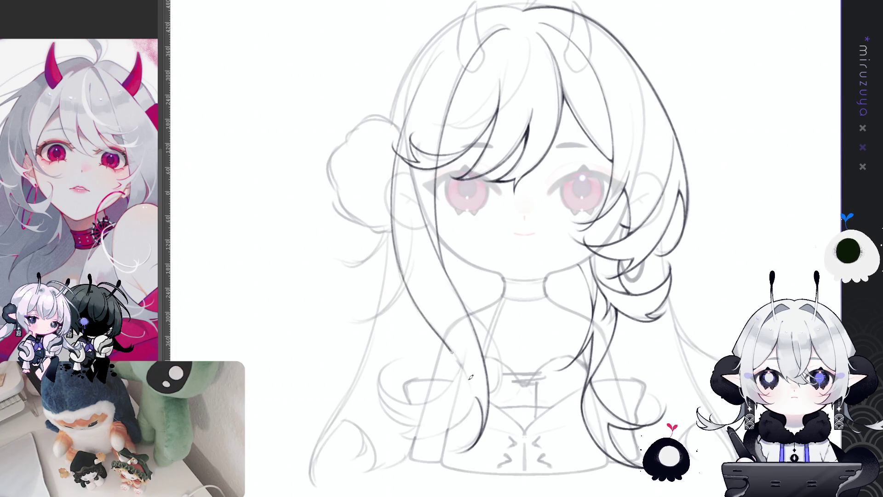
{"action": "left_click_drag", "start_coordinate": [460, 413], "coordinate": [392, 420]}
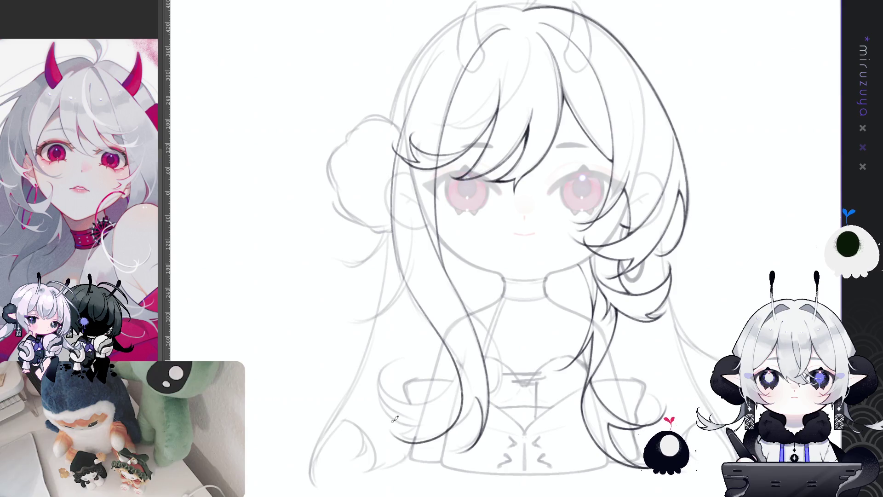
{"action": "left_click_drag", "start_coordinate": [496, 487], "coordinate": [500, 224]}
{"action": "left_click_drag", "start_coordinate": [427, 193], "coordinate": [466, 279]}
{"action": "key", "text": "ctrl+z"}
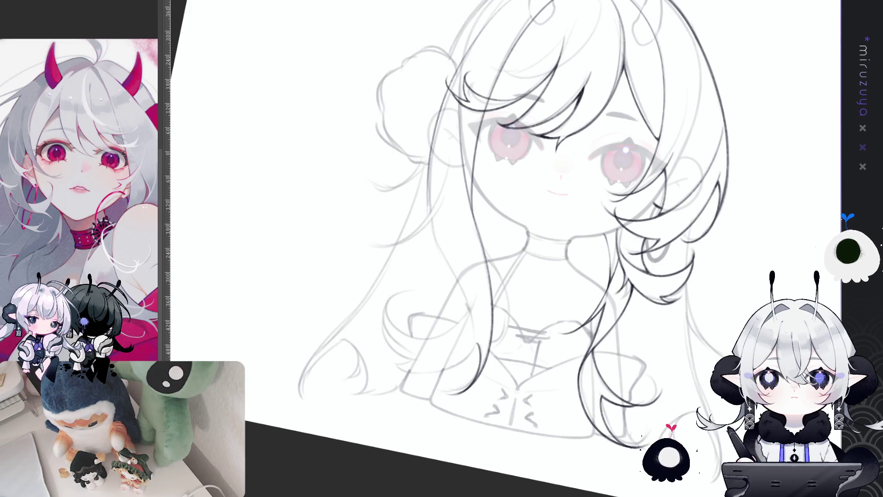
{"action": "key", "text": "h"}
{"action": "key", "text": "ctrl+0"}
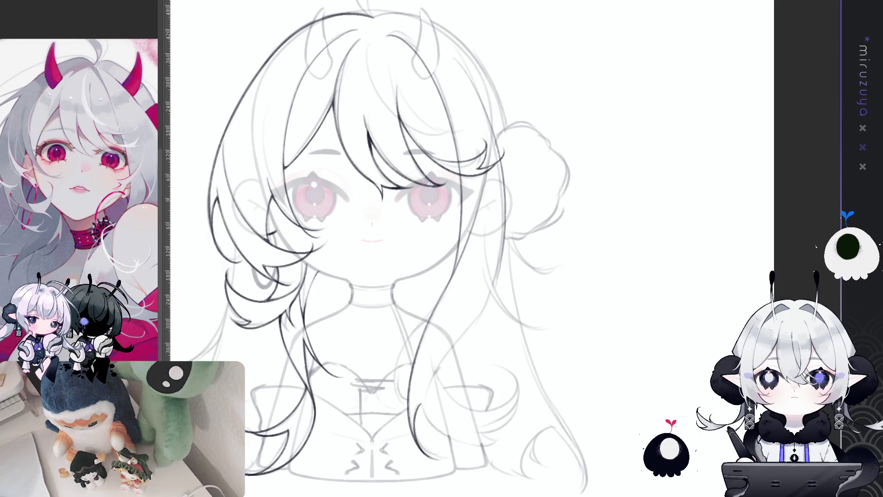
{"action": "mouse_move", "coordinate": [516, 289]}
{"action": "left_mouse_down"}
{"action": "mouse_move", "coordinate": [494, 307]}
{"action": "mouse_move", "coordinate": [491, 203]}
{"action": "mouse_move", "coordinate": [457, 78]}
{"action": "mouse_move", "coordinate": [559, 225]}
{"action": "mouse_move", "coordinate": [547, 271]}
{"action": "left_mouse_up"}
Step: Nudge the lassoed right hair strand slightly left and deselect it
{"action": "key", "text": "Left"}
{"action": "key", "text": "Left"}
{"action": "key", "text": "Left"}
{"action": "key", "text": "Left"}
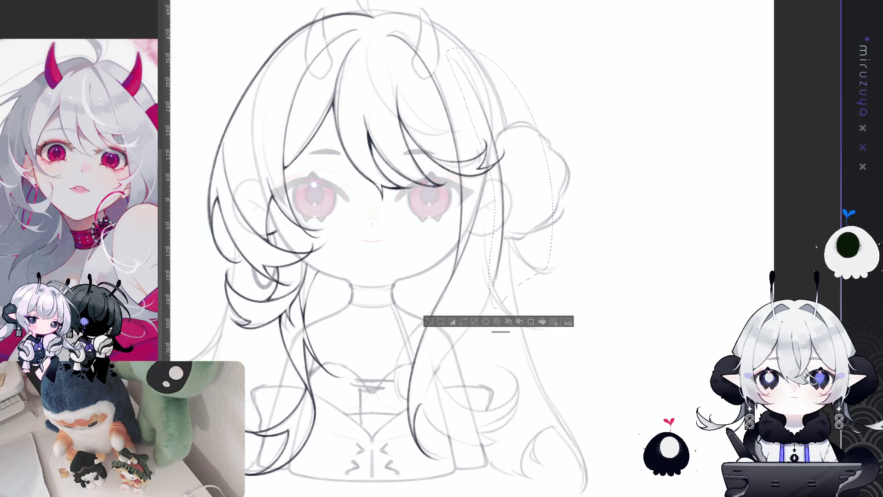
{"action": "left_click", "coordinate": [429, 321]}
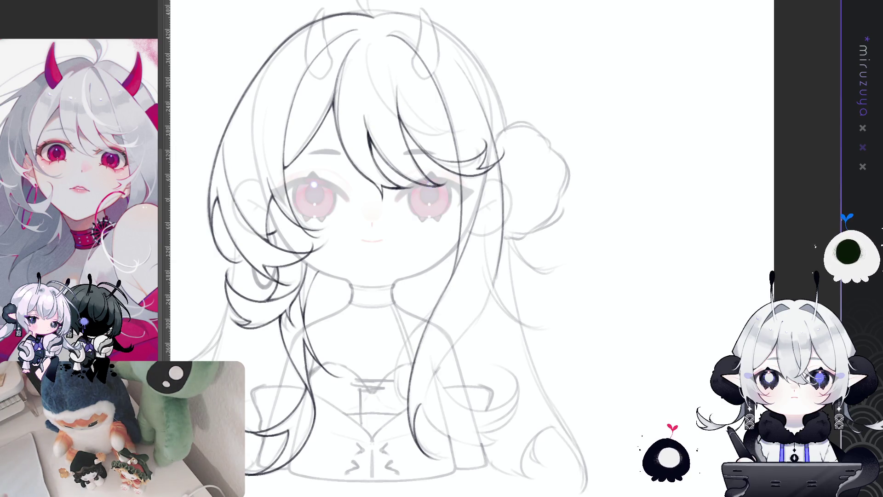
{"action": "left_click_drag", "start_coordinate": [583, 241], "coordinate": [645, 210]}
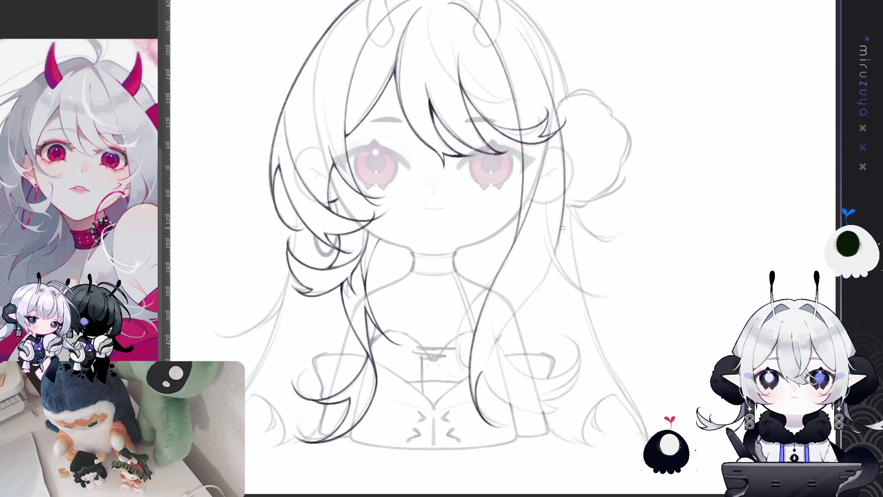
Step: Ink longer strokes down the hair past her right shoulder toward the chest
{"action": "left_click_drag", "start_coordinate": [561, 226], "coordinate": [516, 309]}
{"action": "key", "text": "ctrl+z"}
{"action": "key", "text": "ctrl+z"}
{"action": "mouse_move", "coordinate": [554, 264]}
{"action": "left_mouse_down"}
{"action": "mouse_move", "coordinate": [519, 316]}
{"action": "mouse_move", "coordinate": [497, 400]}
{"action": "left_mouse_up"}
{"action": "key", "text": "ctrl+z"}
{"action": "left_click_drag", "start_coordinate": [557, 237], "coordinate": [502, 398]}
{"action": "mouse_move", "coordinate": [661, 263]}
{"action": "left_mouse_down"}
{"action": "mouse_move", "coordinate": [483, 266]}
{"action": "mouse_move", "coordinate": [457, 324]}
{"action": "mouse_move", "coordinate": [464, 346]}
{"action": "left_mouse_up"}
{"action": "key", "text": "ctrl+z"}
{"action": "left_click_drag", "start_coordinate": [453, 292], "coordinate": [479, 353]}
{"action": "left_click_drag", "start_coordinate": [456, 295], "coordinate": [480, 353]}
Step: Ink short strands curving down-left over the chest, extending one down and right
{"action": "mouse_move", "coordinate": [454, 282]}
{"action": "left_mouse_down"}
{"action": "mouse_move", "coordinate": [460, 328]}
{"action": "mouse_move", "coordinate": [436, 317]}
{"action": "mouse_move", "coordinate": [414, 276]}
{"action": "mouse_move", "coordinate": [428, 207]}
{"action": "mouse_move", "coordinate": [459, 175]}
{"action": "left_mouse_up"}
{"action": "mouse_move", "coordinate": [458, 251]}
{"action": "left_mouse_down"}
{"action": "mouse_move", "coordinate": [460, 329]}
{"action": "mouse_move", "coordinate": [489, 307]}
{"action": "left_mouse_up"}
{"action": "key", "text": "ctrl+z"}
{"action": "left_click_drag", "start_coordinate": [459, 250], "coordinate": [463, 336]}
{"action": "key", "text": "ctrl+z"}
{"action": "mouse_move", "coordinate": [467, 248]}
{"action": "left_mouse_down"}
{"action": "mouse_move", "coordinate": [463, 338]}
{"action": "mouse_move", "coordinate": [482, 277]}
{"action": "left_mouse_up"}
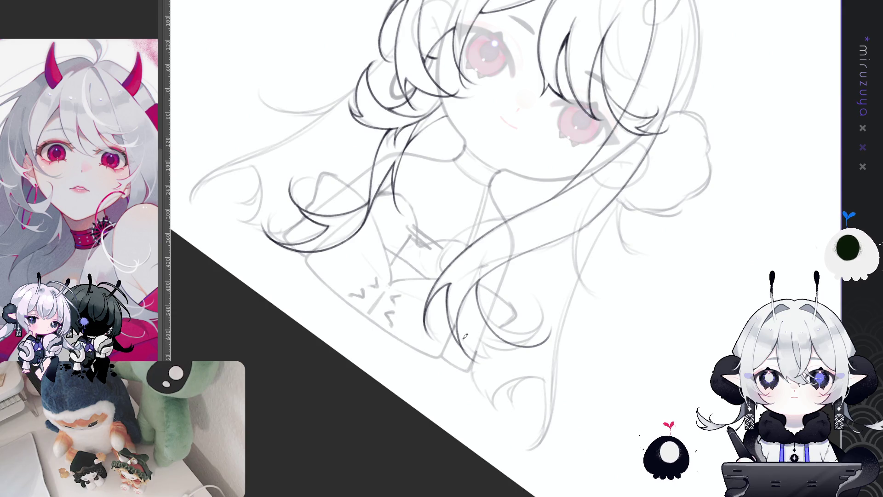
{"action": "mouse_move", "coordinate": [491, 368]}
{"action": "left_mouse_down"}
{"action": "mouse_move", "coordinate": [501, 382]}
{"action": "mouse_move", "coordinate": [604, 224]}
{"action": "mouse_move", "coordinate": [611, 274]}
{"action": "left_mouse_up"}
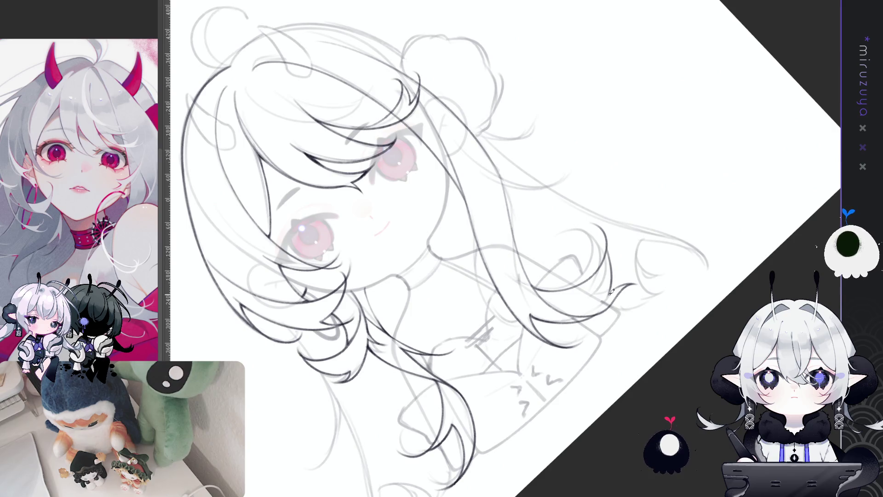
Step: Retry a curved stroke along the chest strand, then return the view rotation upright
{"action": "mouse_move", "coordinate": [694, 267]}
{"action": "left_mouse_down"}
{"action": "mouse_move", "coordinate": [486, 355]}
{"action": "mouse_move", "coordinate": [428, 226]}
{"action": "left_mouse_up"}
{"action": "left_click_drag", "start_coordinate": [460, 253], "coordinate": [463, 309]}
{"action": "key", "text": "ctrl+z"}
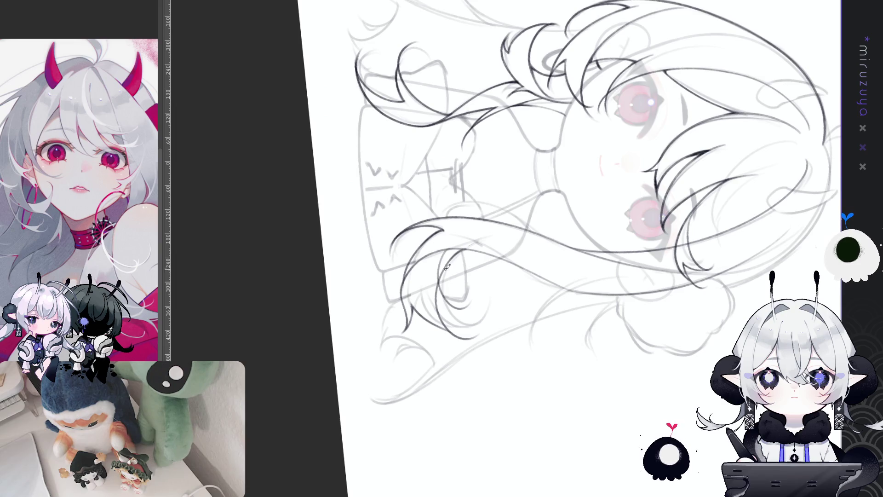
{"action": "mouse_move", "coordinate": [450, 256]}
{"action": "left_mouse_down"}
{"action": "mouse_move", "coordinate": [464, 309]}
{"action": "mouse_move", "coordinate": [455, 300]}
{"action": "left_mouse_up"}
{"action": "key", "text": "ctrl+z"}
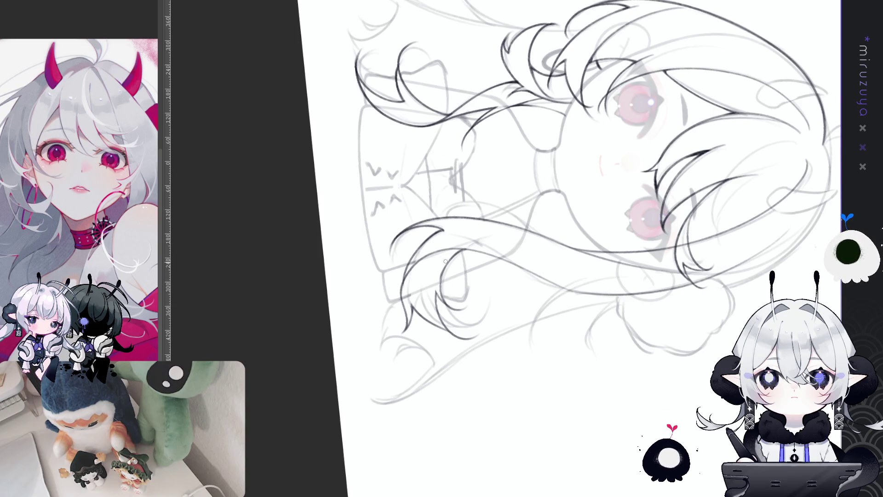
{"action": "left_click_drag", "start_coordinate": [442, 412], "coordinate": [466, 288]}
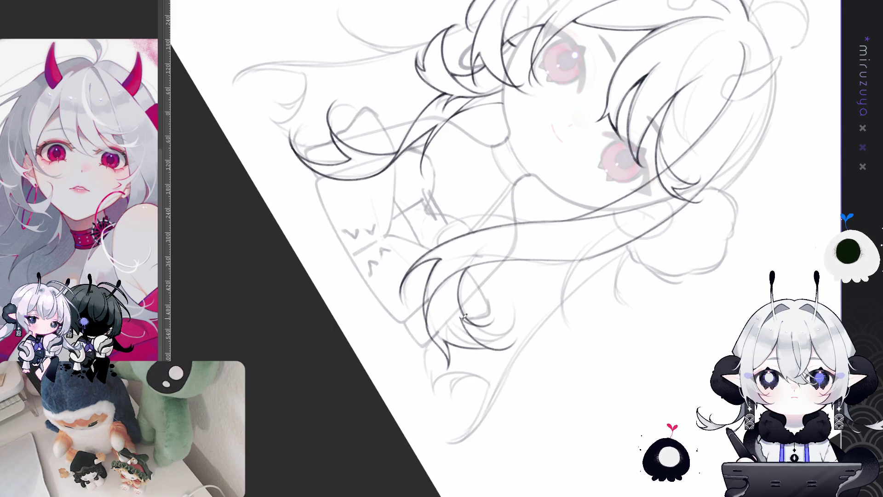
{"action": "mouse_move", "coordinate": [461, 317]}
{"action": "left_mouse_down"}
{"action": "mouse_move", "coordinate": [659, 378]}
{"action": "mouse_move", "coordinate": [481, 157]}
{"action": "left_mouse_up"}
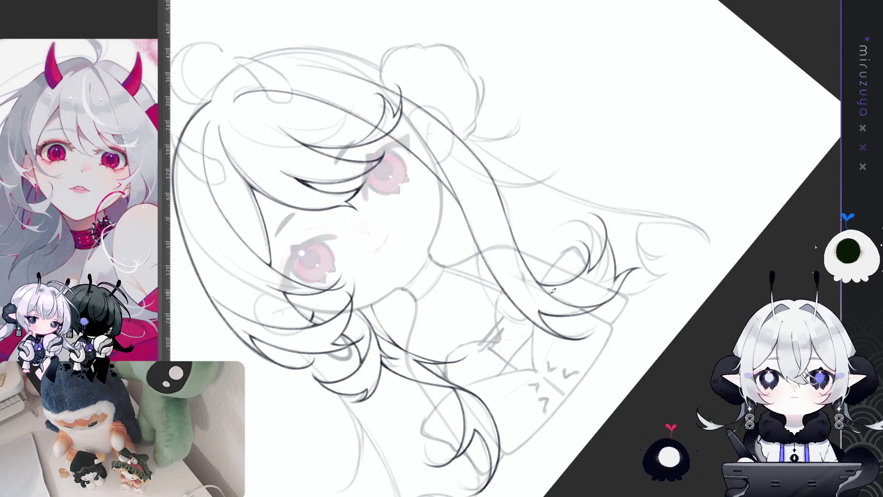
{"action": "key", "text": "ctrl+@"}
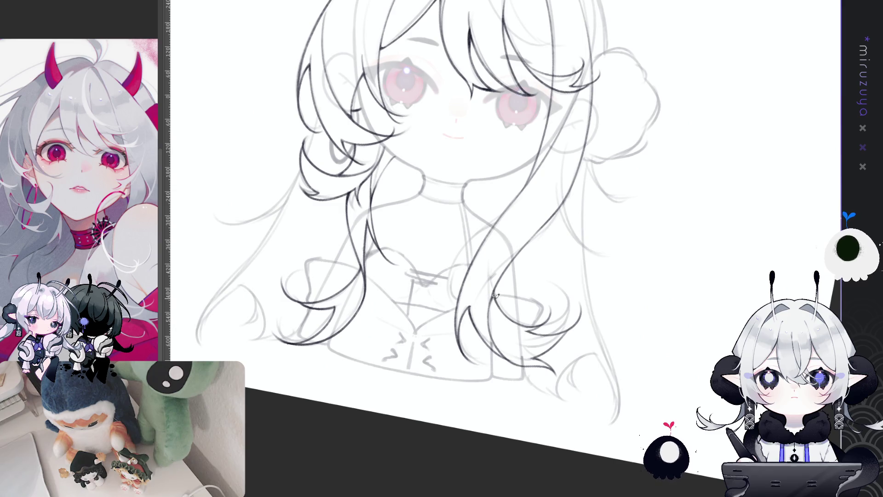
Step: Redraw the hair line beside her neck on the right as a darker, bolder stroke
{"action": "left_click_drag", "start_coordinate": [561, 398], "coordinate": [527, 486]}
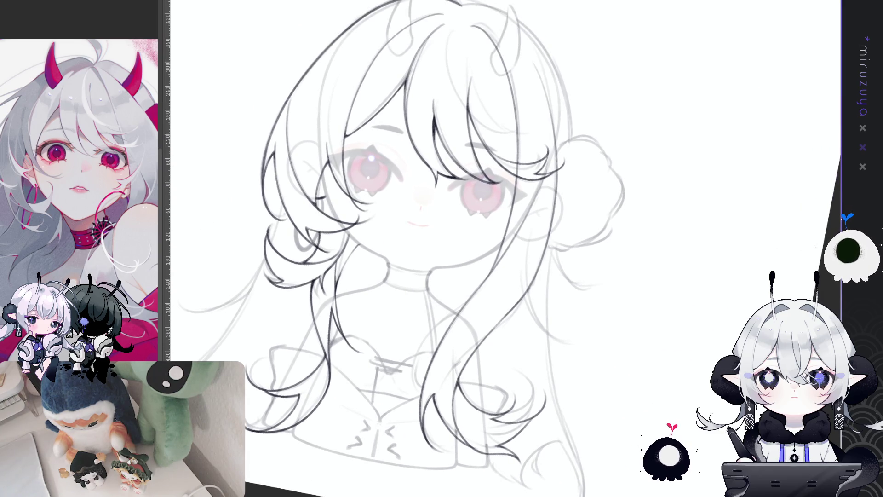
{"action": "key", "text": "ctrl+@"}
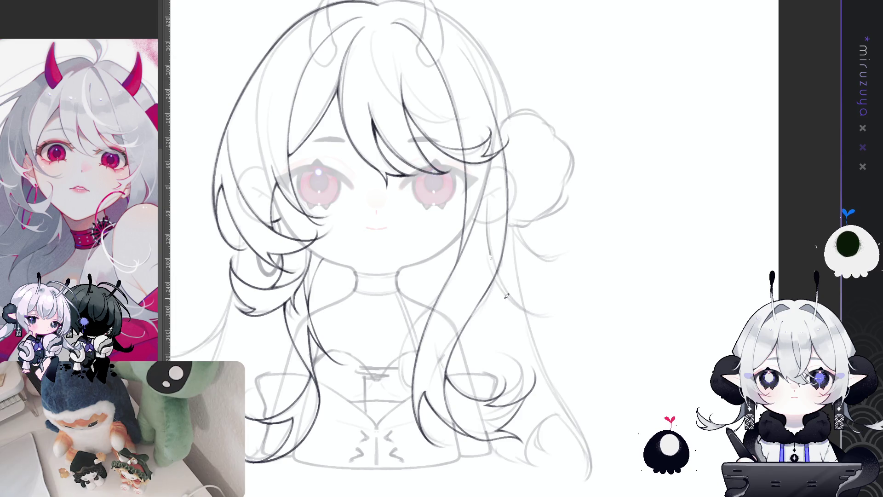
{"action": "key", "text": "asciicircum"}
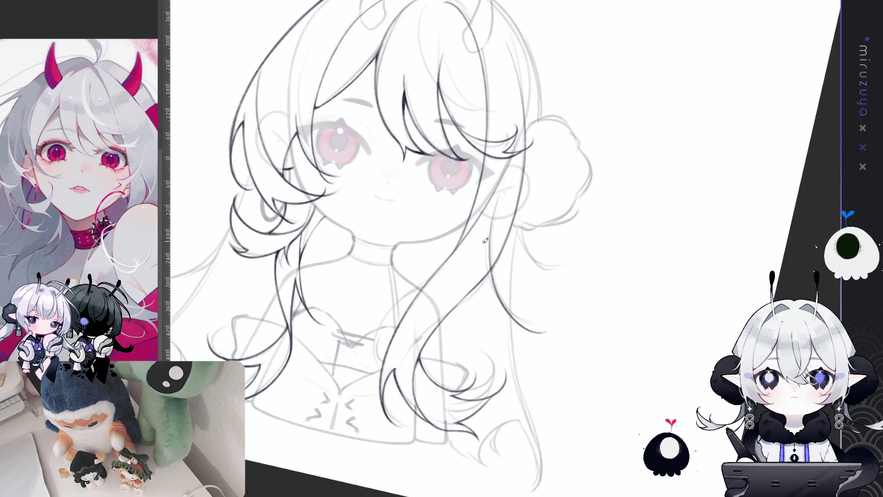
{"action": "left_click_drag", "start_coordinate": [489, 275], "coordinate": [545, 330]}
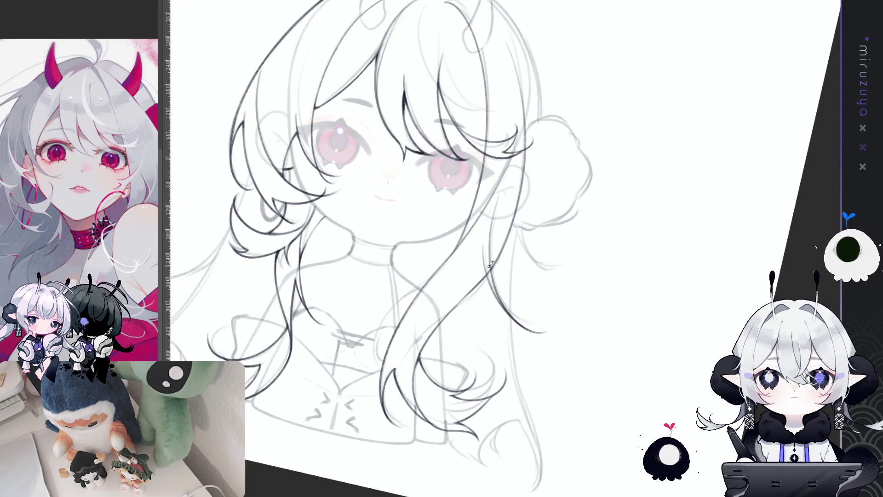
{"action": "key", "text": "ctrl+z"}
{"action": "left_click_drag", "start_coordinate": [482, 251], "coordinate": [537, 334]}
{"action": "key", "text": "ctrl+z"}
{"action": "left_click_drag", "start_coordinate": [482, 266], "coordinate": [536, 330]}
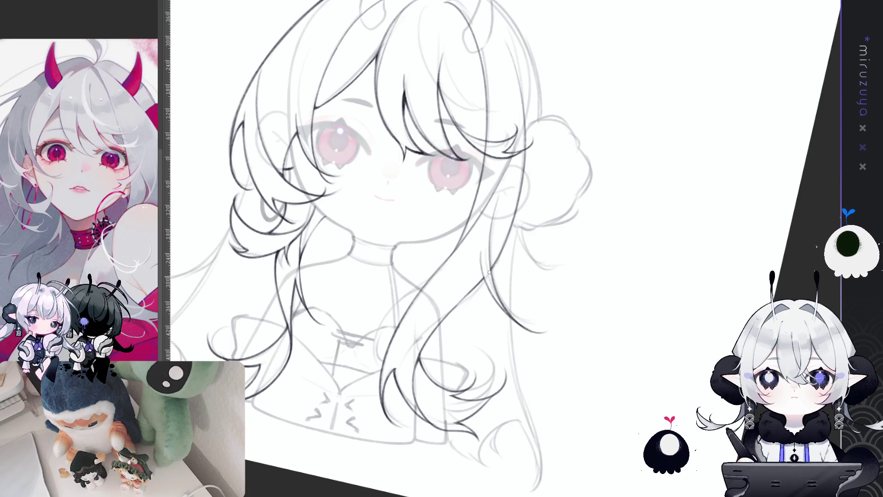
Step: Reset the view rotation and zoom in on the drawing to check the lines
{"action": "key", "text": "Escape"}
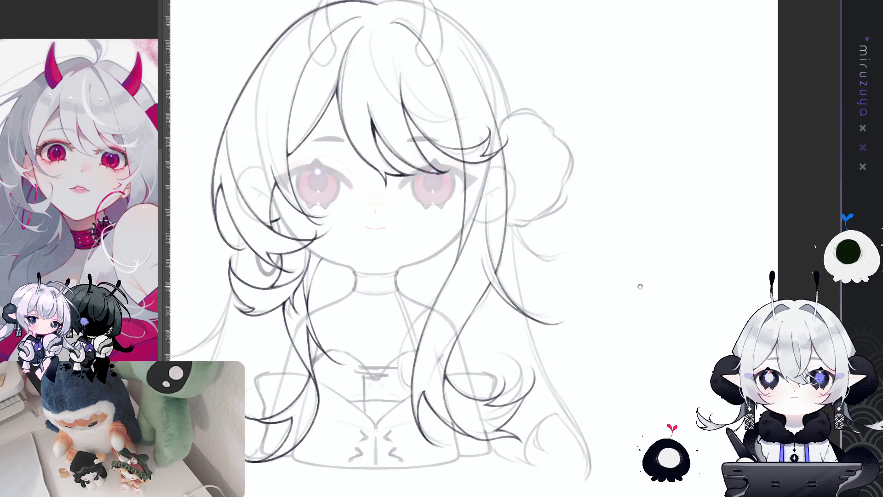
{"action": "left_click_drag", "start_coordinate": [640, 286], "coordinate": [704, 234]}
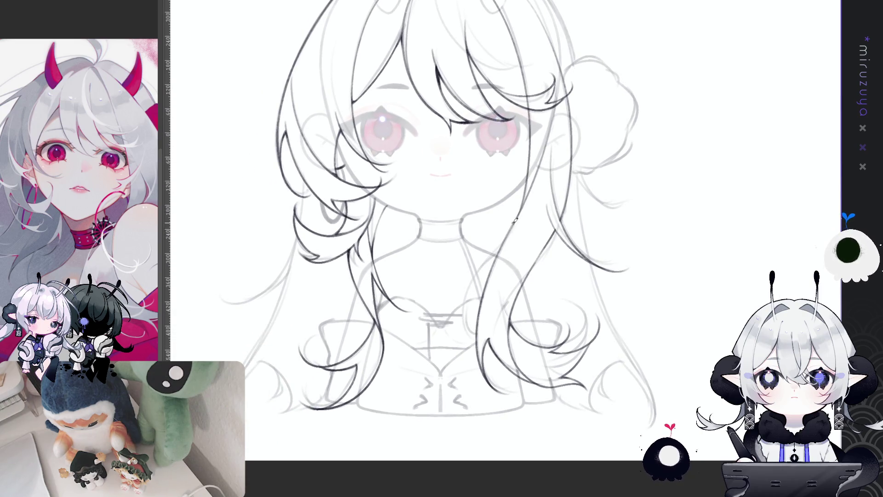
{"action": "key", "text": "asciicircum"}
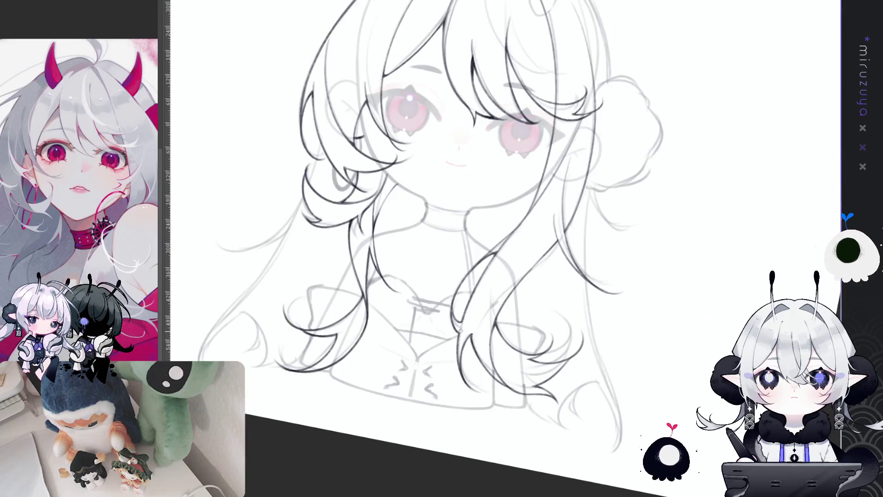
{"action": "key", "text": "minus"}
{"action": "key", "text": "minus"}
{"action": "key", "text": "minus"}
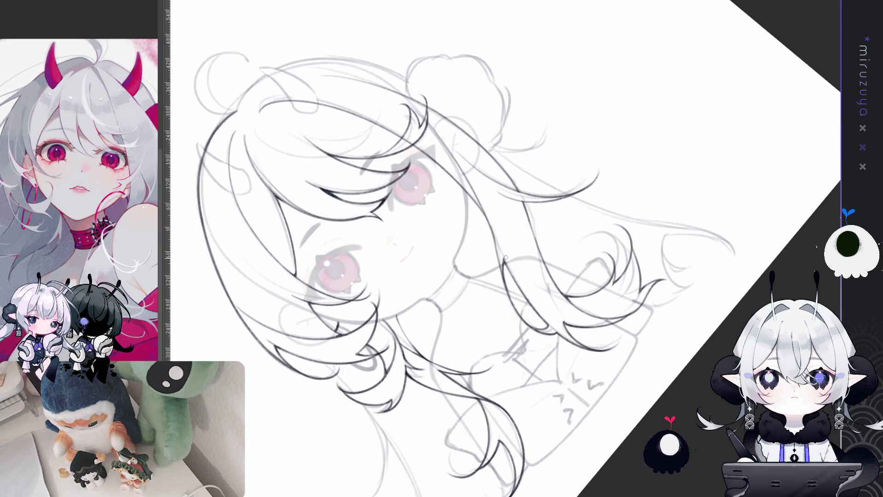
{"action": "key", "text": "ctrl+0"}
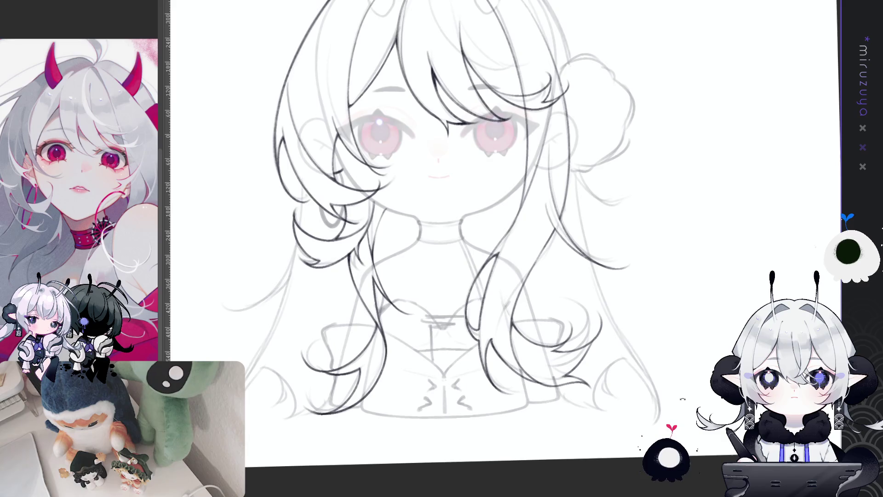
{"action": "key", "text": "ctrl+plus"}
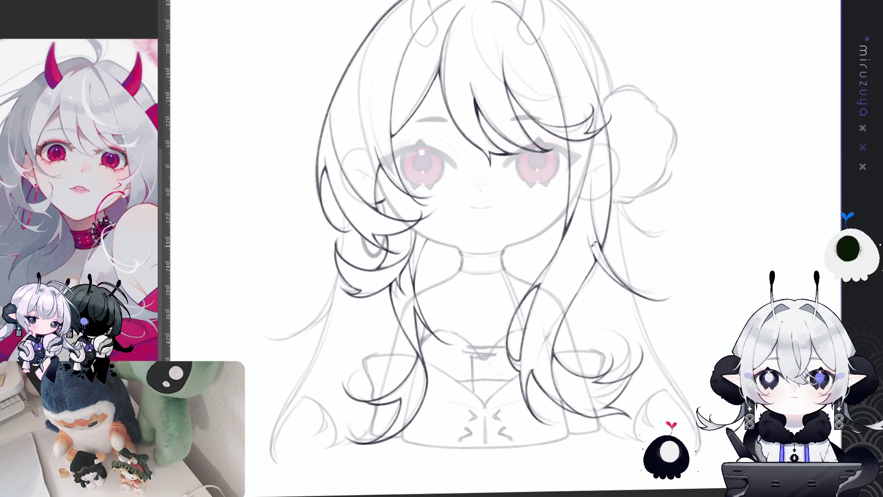
{"action": "left_click_drag", "start_coordinate": [589, 275], "coordinate": [614, 267]}
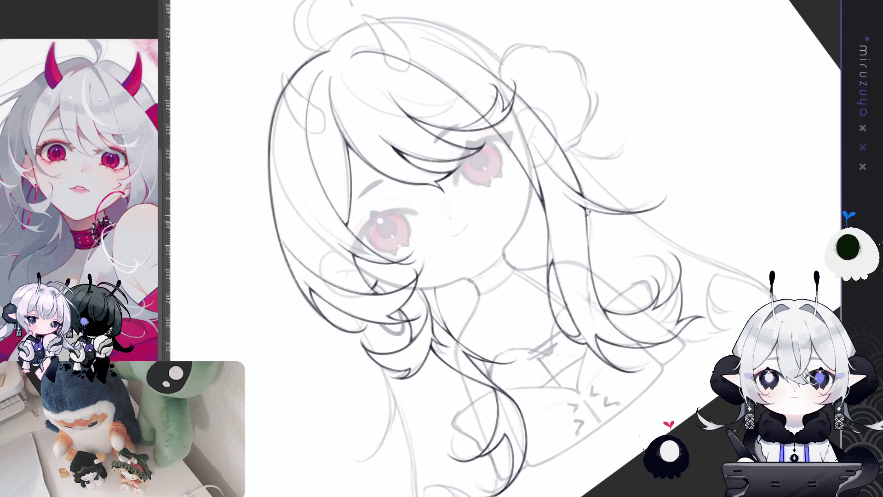
{"action": "key", "text": "ctrl+0"}
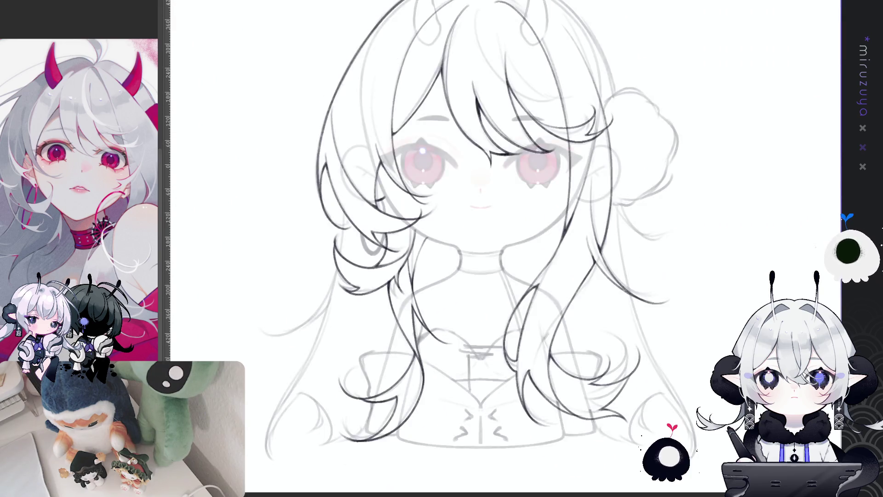
{"action": "scroll", "coordinate": [702, 353], "scroll_direction": "up", "scroll_amount": 3}
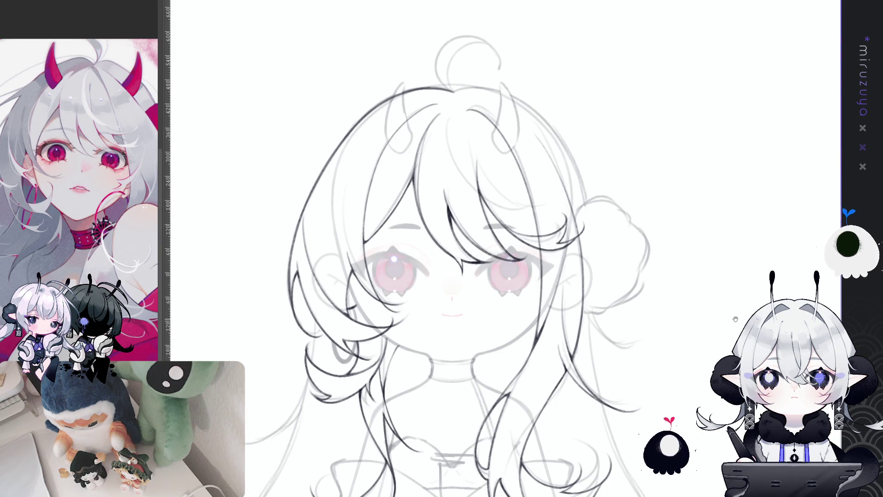
Step: Ink the upper-right head outline, retrying until one long clean stroke fits
{"action": "left_click_drag", "start_coordinate": [739, 318], "coordinate": [723, 348]}
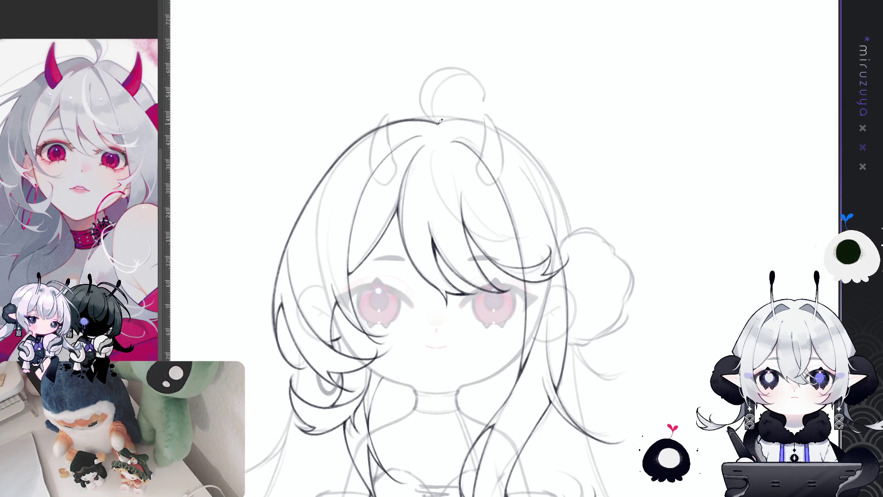
{"action": "left_click_drag", "start_coordinate": [497, 122], "coordinate": [553, 179]}
{"action": "key", "text": "ctrl+z"}
{"action": "left_click_drag", "start_coordinate": [439, 122], "coordinate": [549, 183]}
{"action": "key", "text": "ctrl+z"}
{"action": "mouse_move", "coordinate": [440, 120]}
{"action": "left_mouse_down"}
{"action": "mouse_move", "coordinate": [464, 115]}
{"action": "mouse_move", "coordinate": [548, 184]}
{"action": "left_mouse_up"}
{"action": "key", "text": "ctrl+z"}
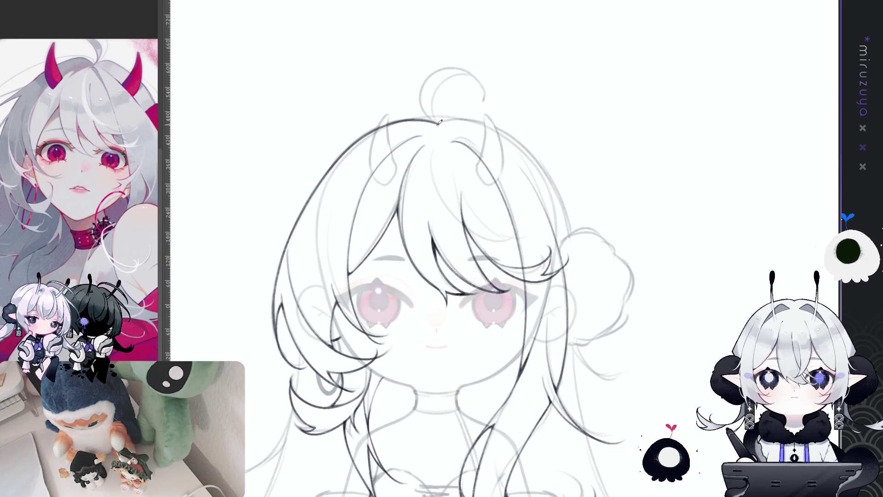
{"action": "left_click_drag", "start_coordinate": [440, 121], "coordinate": [549, 184]}
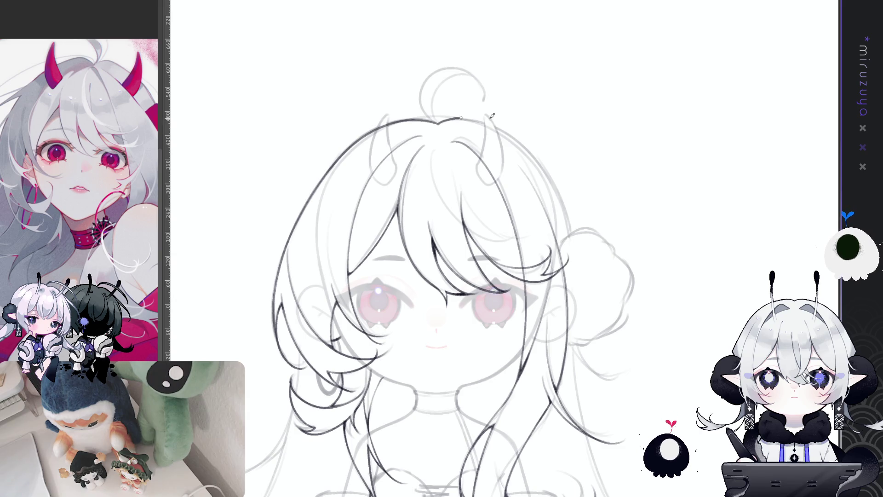
{"action": "key", "text": "ctrl+z"}
{"action": "mouse_move", "coordinate": [439, 120]}
{"action": "left_mouse_down"}
{"action": "mouse_move", "coordinate": [519, 149]}
{"action": "mouse_move", "coordinate": [552, 197]}
{"action": "left_mouse_up"}
{"action": "key", "text": "ctrl+z"}
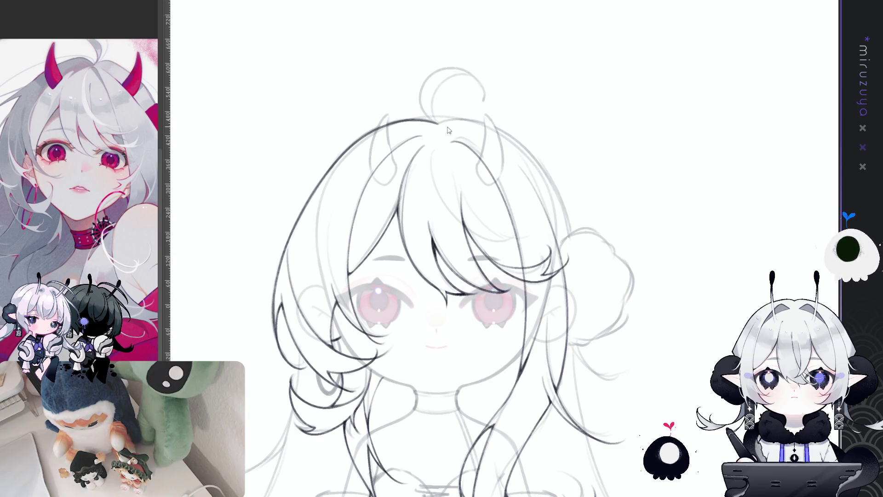
{"action": "left_click_drag", "start_coordinate": [437, 121], "coordinate": [561, 200]}
{"action": "key", "text": "ctrl+z"}
{"action": "left_click_drag", "start_coordinate": [437, 120], "coordinate": [565, 212]}
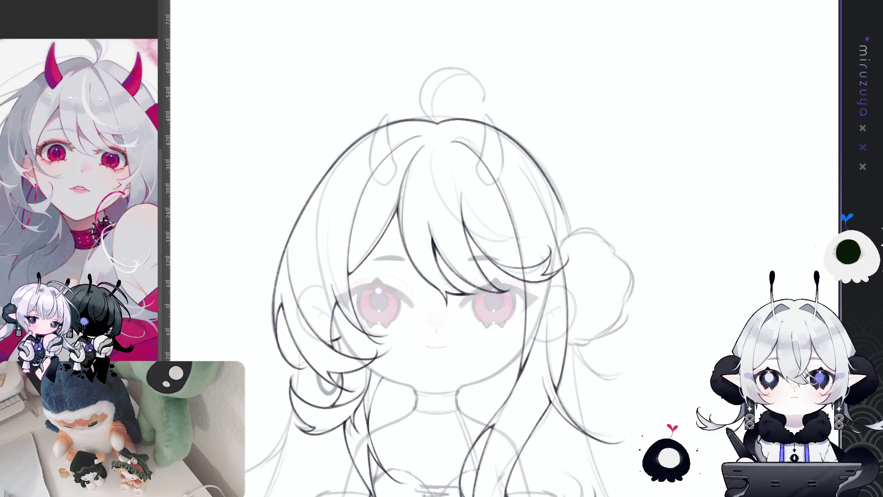
Step: Ink the ahoge loop and its inner curve above the head, then darken a hair line
{"action": "left_click_drag", "start_coordinate": [460, 276], "coordinate": [501, 336]}
{"action": "left_click_drag", "start_coordinate": [688, 398], "coordinate": [602, 206]}
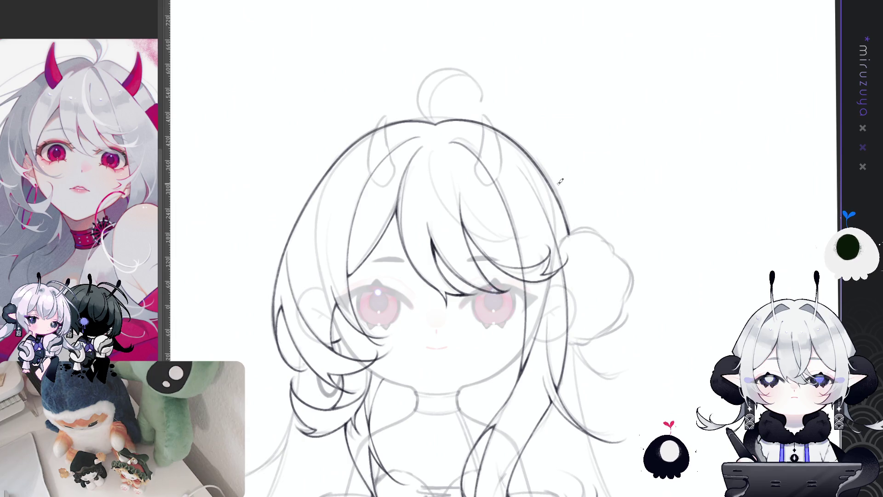
{"action": "left_click_drag", "start_coordinate": [557, 175], "coordinate": [574, 220]}
{"action": "left_click_drag", "start_coordinate": [452, 168], "coordinate": [498, 145]}
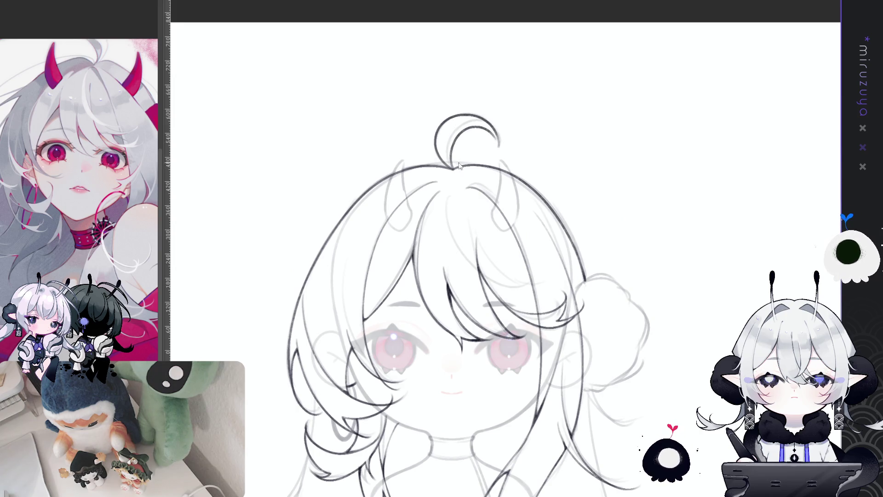
{"action": "left_click_drag", "start_coordinate": [454, 166], "coordinate": [499, 129]}
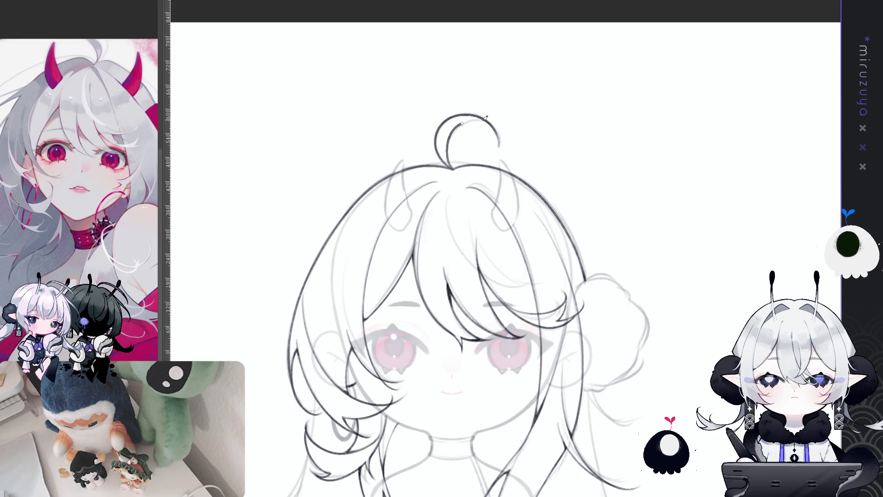
{"action": "key", "text": "ctrl+z"}
{"action": "mouse_move", "coordinate": [453, 168]}
{"action": "left_mouse_down"}
{"action": "mouse_move", "coordinate": [450, 144]}
{"action": "mouse_move", "coordinate": [490, 122]}
{"action": "left_mouse_up"}
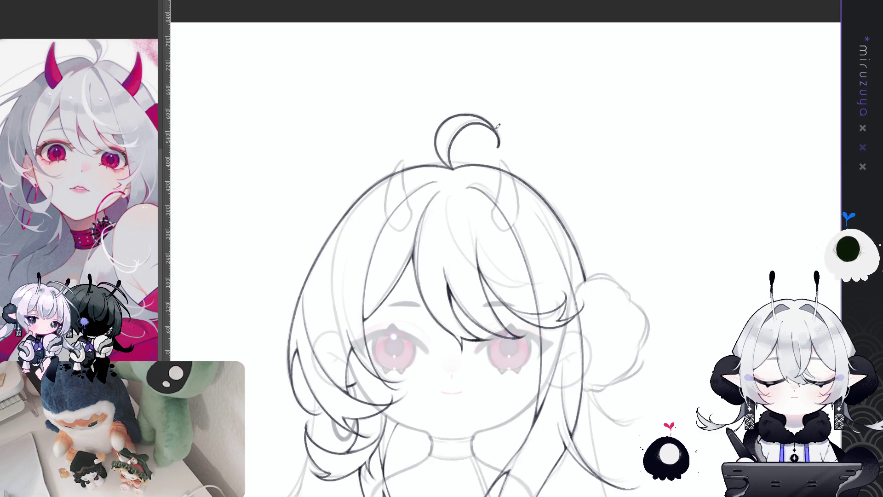
{"action": "mouse_move", "coordinate": [490, 118]}
{"action": "left_mouse_down"}
{"action": "mouse_move", "coordinate": [490, 64]}
{"action": "mouse_move", "coordinate": [506, 400]}
{"action": "left_mouse_up"}
{"action": "left_click_drag", "start_coordinate": [455, 286], "coordinate": [450, 321]}
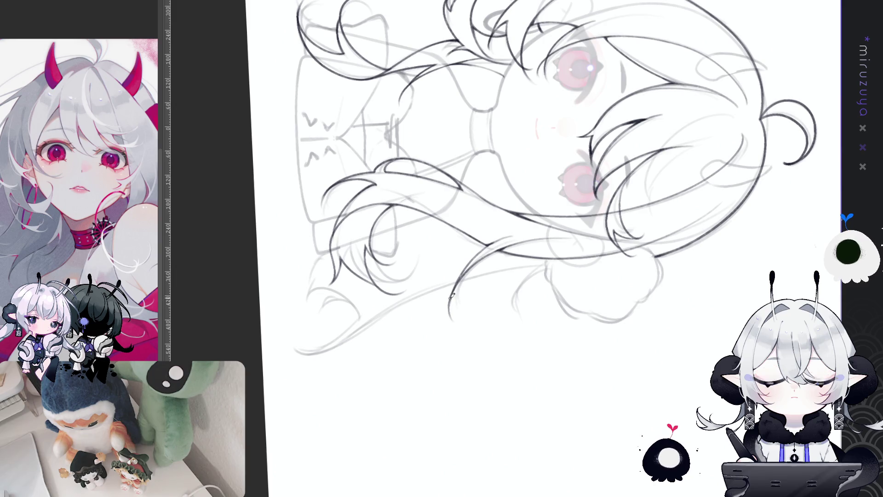
Step: Darken and thicken a hair stroke and ink the tip of the right strand
{"action": "left_click_drag", "start_coordinate": [449, 296], "coordinate": [453, 319]}
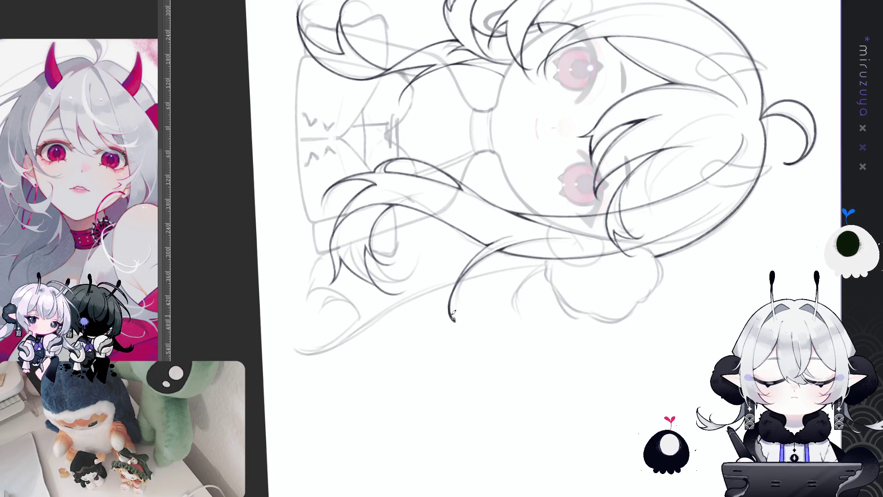
{"action": "mouse_move", "coordinate": [556, 270]}
{"action": "left_mouse_down"}
{"action": "mouse_move", "coordinate": [713, 285]}
{"action": "mouse_move", "coordinate": [713, 301]}
{"action": "mouse_move", "coordinate": [688, 319]}
{"action": "mouse_move", "coordinate": [398, 278]}
{"action": "left_mouse_up"}
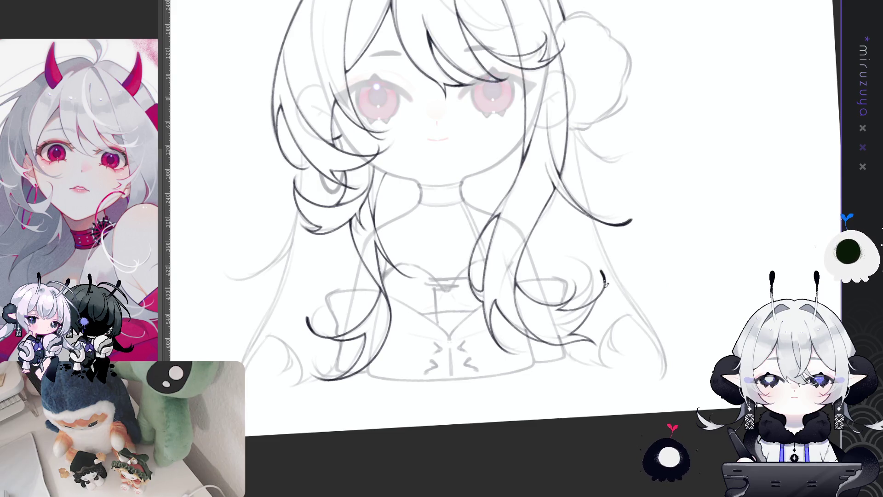
{"action": "left_click_drag", "start_coordinate": [601, 271], "coordinate": [597, 288]}
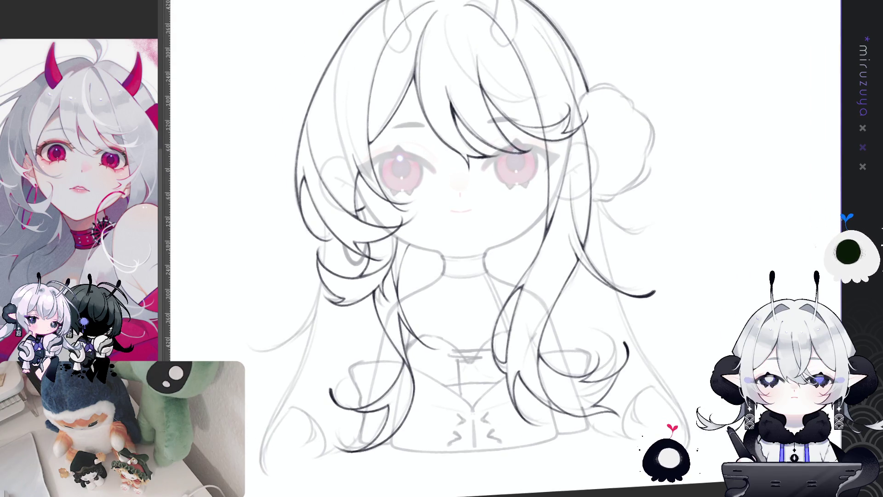
{"action": "left_click_drag", "start_coordinate": [598, 322], "coordinate": [547, 399]}
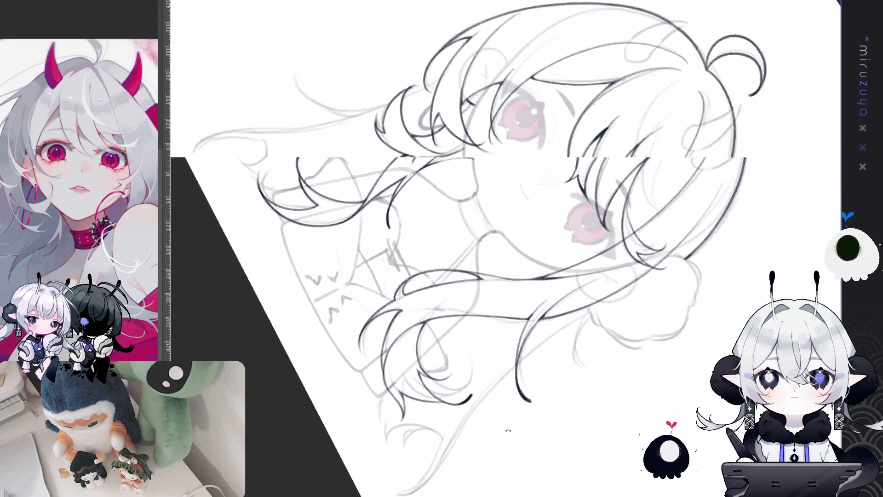
{"action": "key", "text": "ctrl+0"}
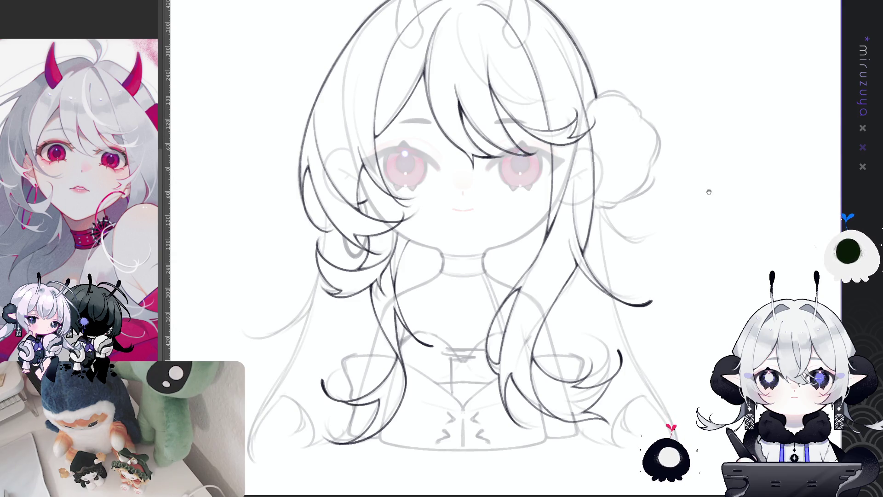
Step: Ink a curved outline along the right hair strands
{"action": "left_click_drag", "start_coordinate": [710, 140], "coordinate": [746, 177]}
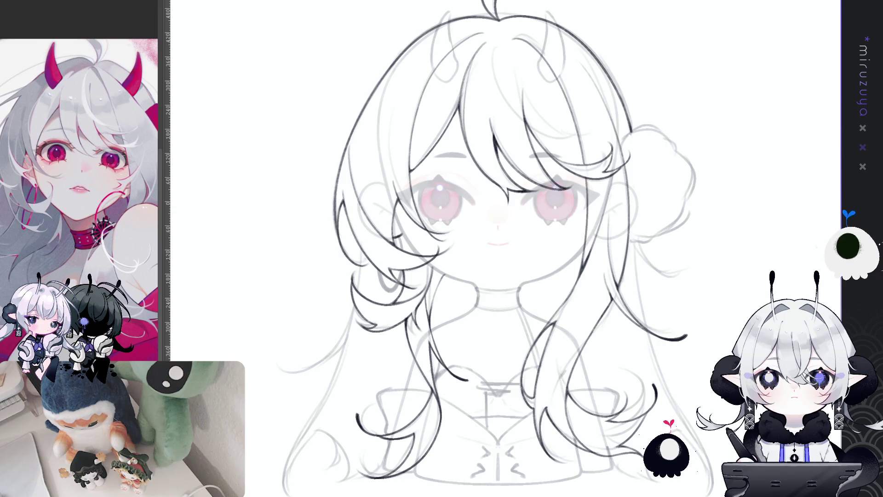
{"action": "mouse_move", "coordinate": [506, 248]}
{"action": "left_mouse_down"}
{"action": "mouse_move", "coordinate": [485, 260]}
{"action": "mouse_move", "coordinate": [584, 268]}
{"action": "left_mouse_up"}
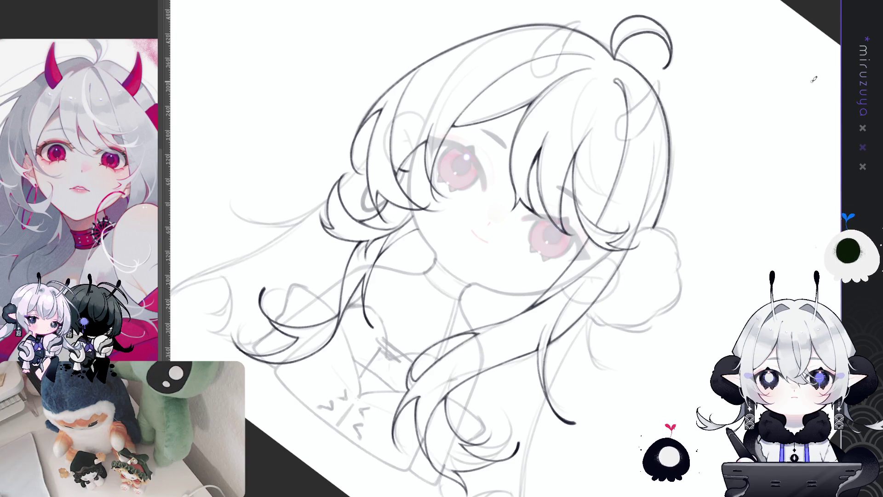
{"action": "mouse_move", "coordinate": [548, 383]}
{"action": "left_mouse_down"}
{"action": "mouse_move", "coordinate": [553, 106]}
{"action": "mouse_move", "coordinate": [449, 105]}
{"action": "mouse_move", "coordinate": [393, 134]}
{"action": "left_mouse_up"}
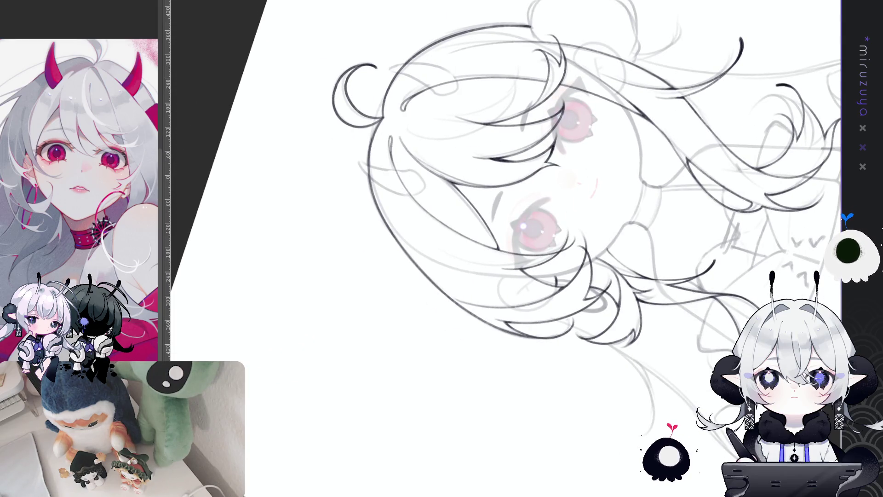
{"action": "key", "text": "Escape"}
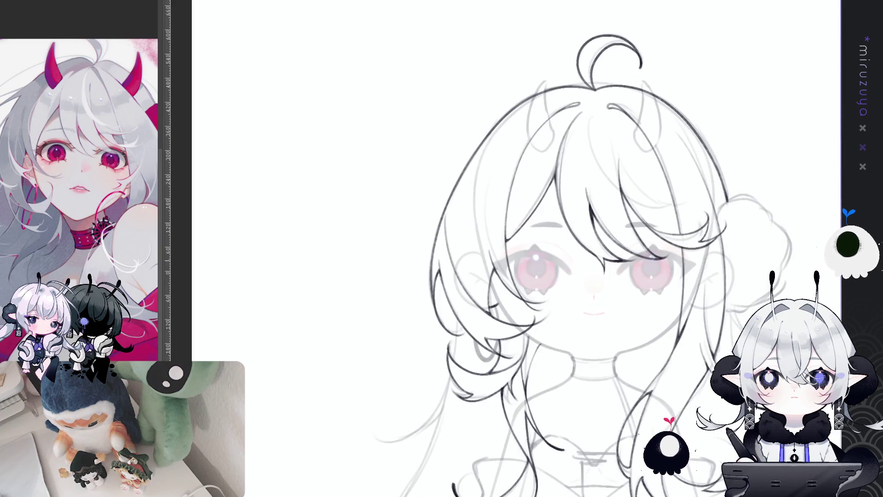
{"action": "left_click_drag", "start_coordinate": [572, 328], "coordinate": [508, 250]}
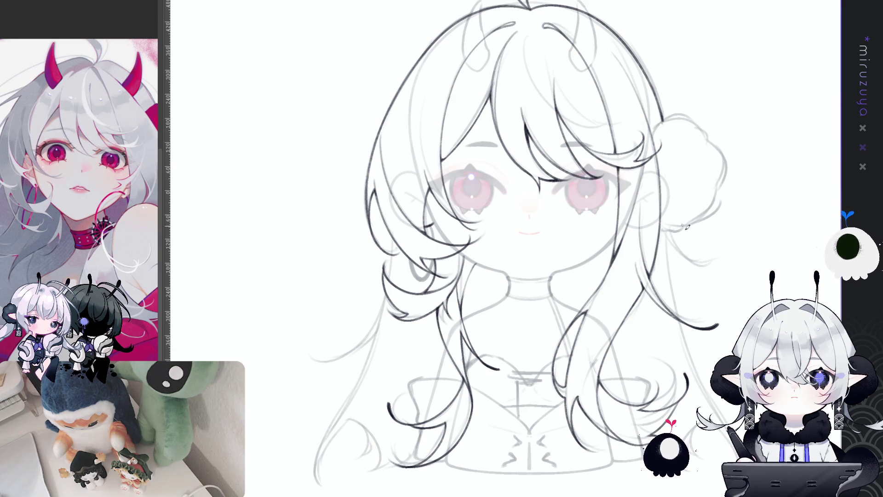
{"action": "scroll", "coordinate": [663, 360], "scroll_direction": "up", "scroll_amount": 2}
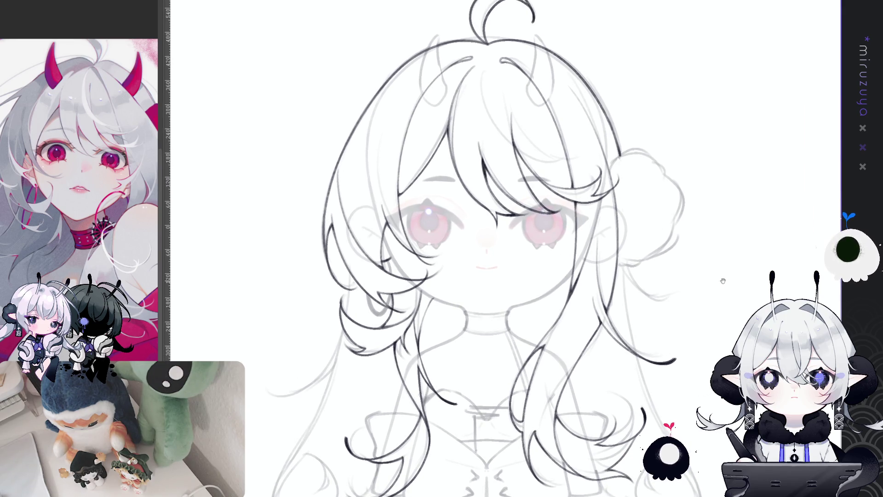
{"action": "mouse_move", "coordinate": [745, 259]}
{"action": "left_mouse_down"}
{"action": "mouse_move", "coordinate": [710, 211]}
{"action": "mouse_move", "coordinate": [676, 316]}
{"action": "mouse_move", "coordinate": [656, 330]}
{"action": "left_mouse_up"}
{"action": "mouse_move", "coordinate": [592, 237]}
{"action": "left_mouse_down"}
{"action": "mouse_move", "coordinate": [593, 273]}
{"action": "mouse_move", "coordinate": [612, 285]}
{"action": "left_mouse_up"}
{"action": "key", "text": "ctrl+z"}
{"action": "key", "text": "ctrl+z"}
{"action": "left_click_drag", "start_coordinate": [589, 235], "coordinate": [617, 290]}
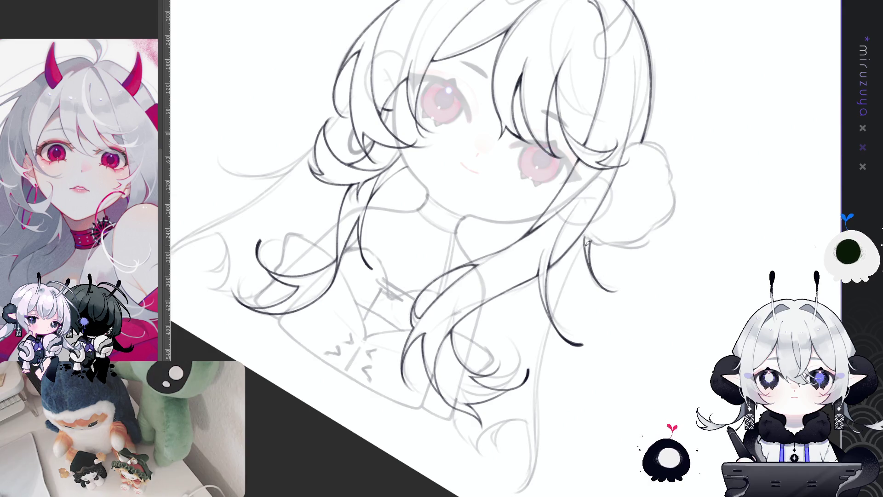
{"action": "key", "text": "minus"}
{"action": "key", "text": "minus"}
Step: Ink both edges of the choker band at her neck, then return the canvas upright
{"action": "key", "text": "asciicircum"}
{"action": "key", "text": "asciicircum"}
{"action": "key", "text": "asciicircum"}
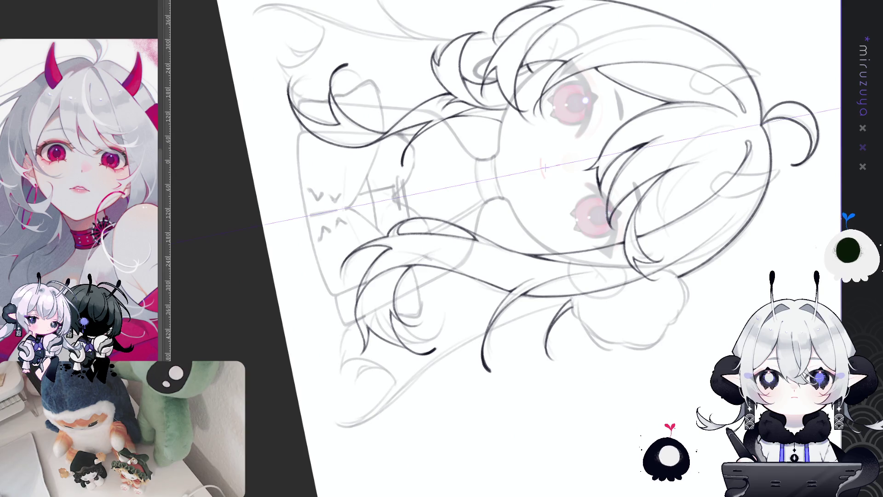
{"action": "left_click_drag", "start_coordinate": [533, 195], "coordinate": [507, 250]}
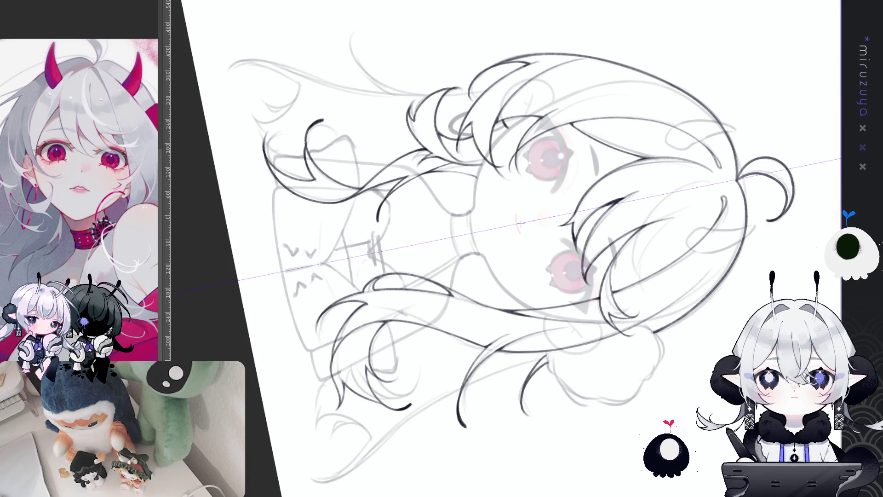
{"action": "left_click_drag", "start_coordinate": [470, 208], "coordinate": [479, 254]}
{"action": "key", "text": "ctrl+z"}
{"action": "left_click_drag", "start_coordinate": [472, 218], "coordinate": [479, 252]}
{"action": "key", "text": "ctrl+z"}
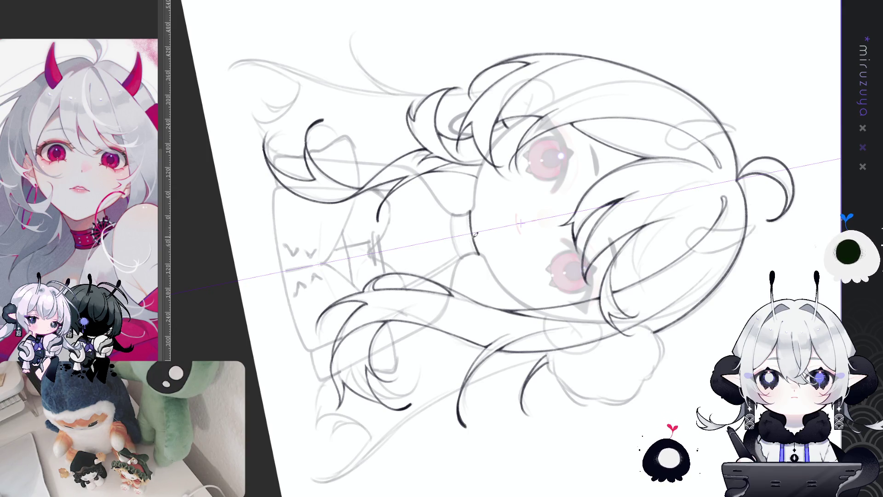
{"action": "left_click_drag", "start_coordinate": [468, 211], "coordinate": [476, 255]}
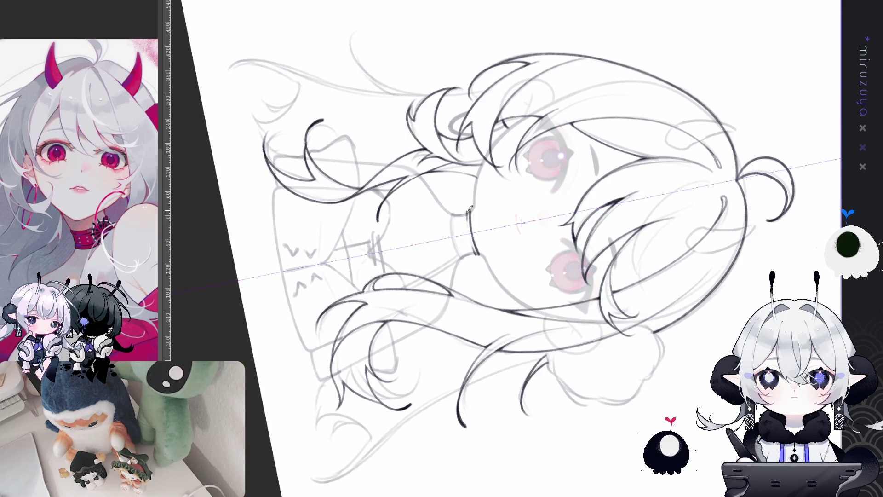
{"action": "left_click_drag", "start_coordinate": [450, 223], "coordinate": [464, 256]}
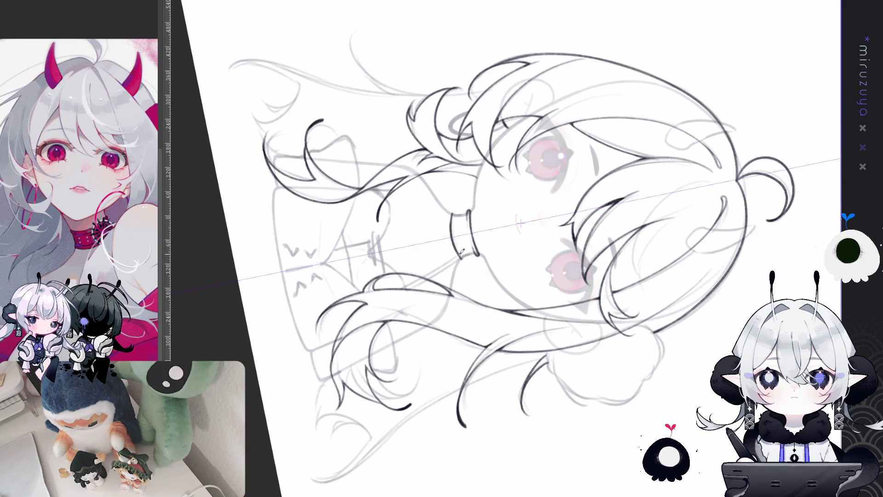
{"action": "key", "text": "ctrl+z"}
{"action": "left_click_drag", "start_coordinate": [453, 216], "coordinate": [460, 257]}
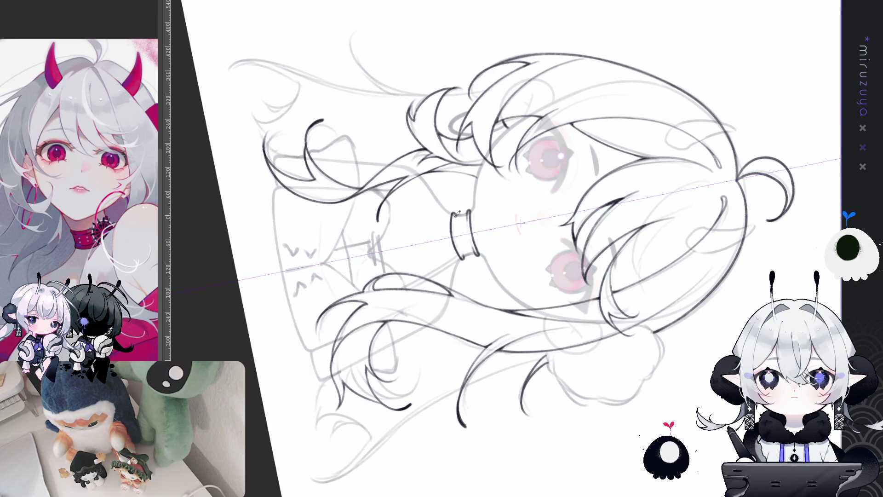
{"action": "mouse_move", "coordinate": [457, 229]}
{"action": "left_mouse_down"}
{"action": "mouse_move", "coordinate": [598, 258]}
{"action": "mouse_move", "coordinate": [669, 296]}
{"action": "mouse_move", "coordinate": [662, 317]}
{"action": "left_mouse_up"}
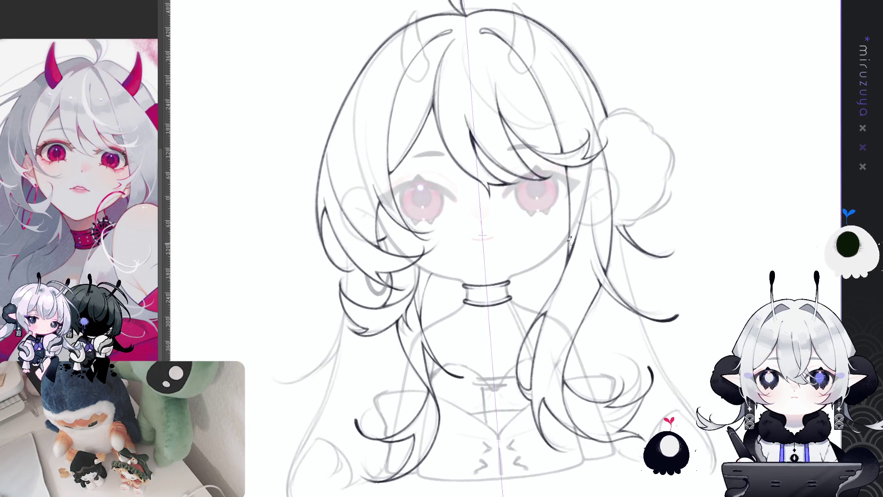
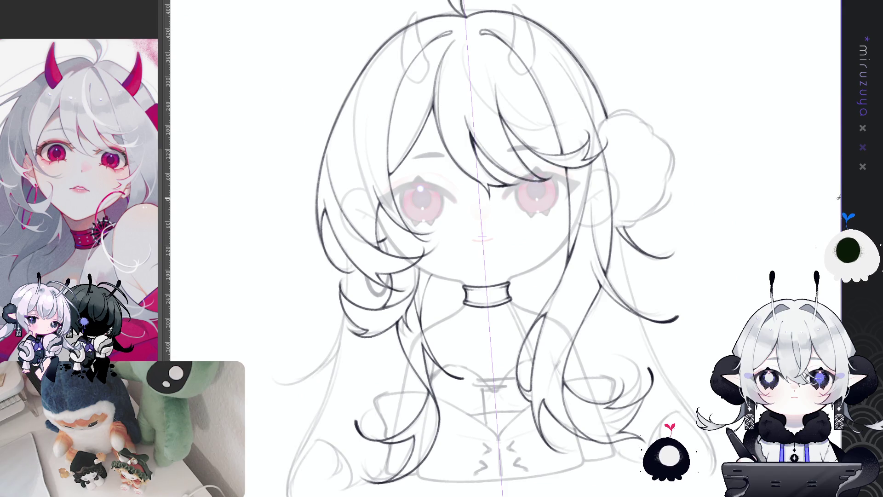
Step: Straighten the view and ink a short line along the right ear, redrawing until it fits
{"action": "key", "text": "ctrl+0"}
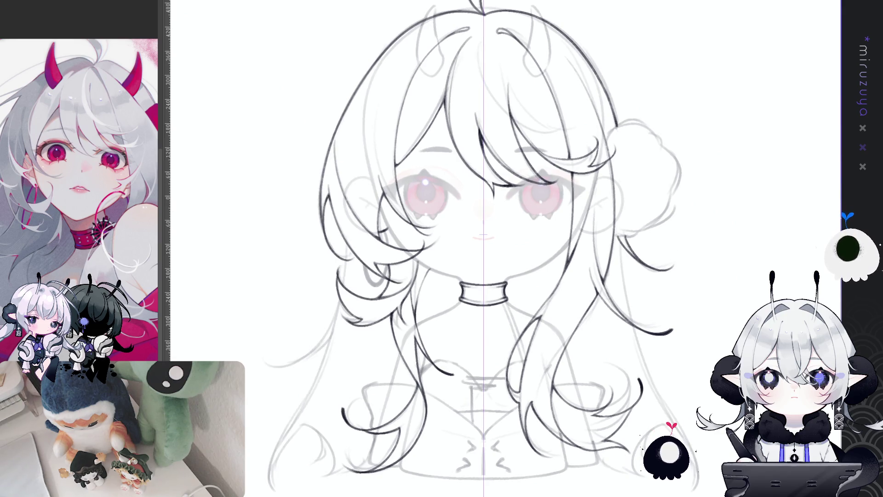
{"action": "left_click_drag", "start_coordinate": [780, 290], "coordinate": [759, 300]}
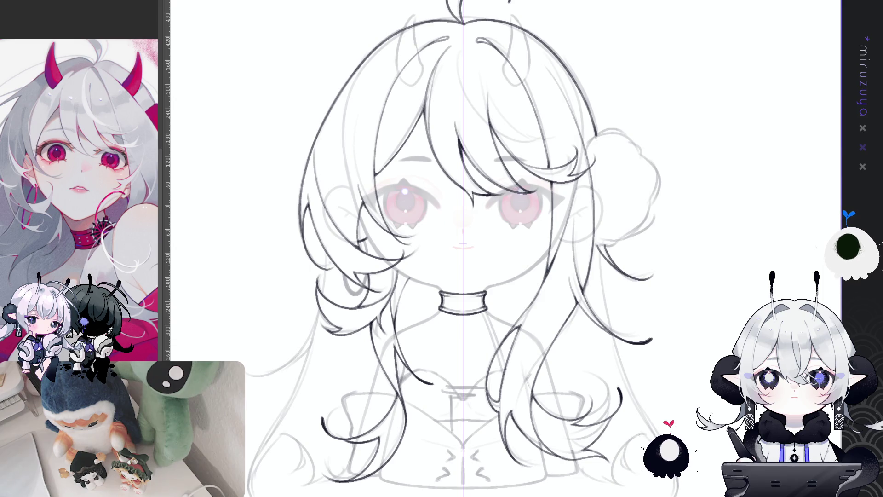
{"action": "left_click_drag", "start_coordinate": [596, 186], "coordinate": [599, 229]}
{"action": "key", "text": "ctrl+z"}
{"action": "left_click_drag", "start_coordinate": [600, 198], "coordinate": [598, 231]}
{"action": "key", "text": "ctrl+z"}
{"action": "left_click_drag", "start_coordinate": [593, 183], "coordinate": [599, 231]}
{"action": "key", "text": "ctrl+z"}
{"action": "left_click_drag", "start_coordinate": [592, 183], "coordinate": [598, 229]}
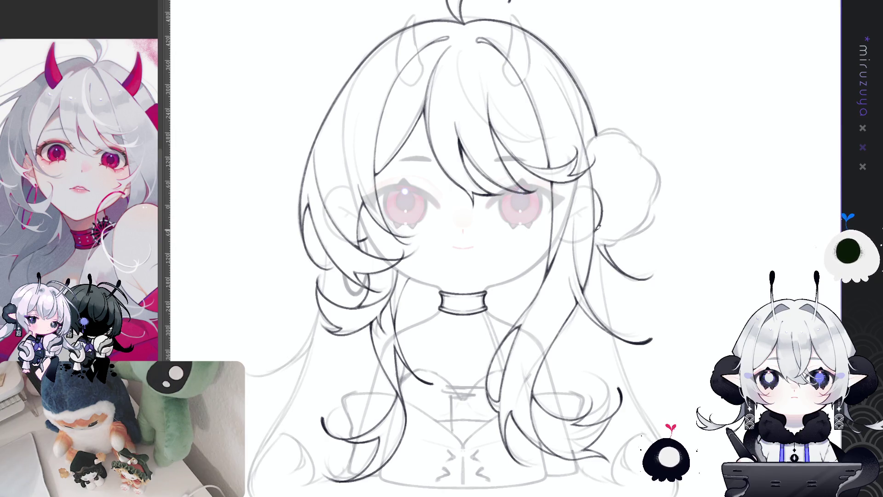
{"action": "key", "text": "ctrl+z"}
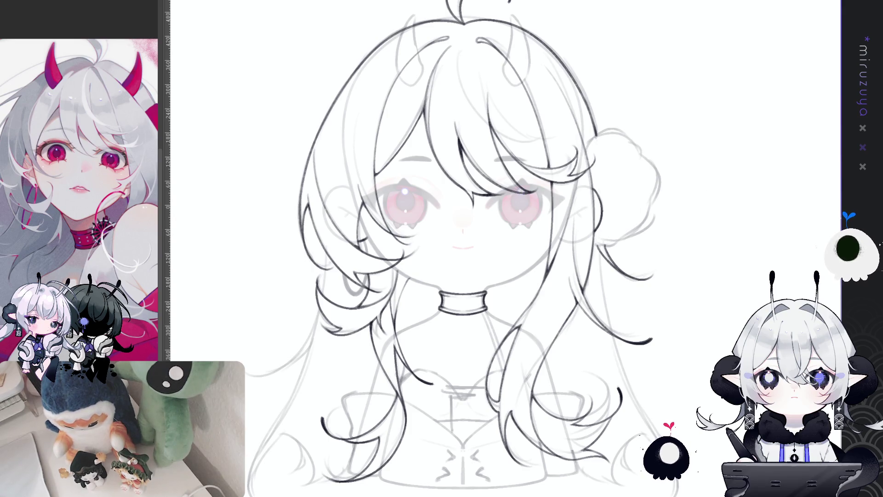
{"action": "mouse_move", "coordinate": [676, 373]}
{"action": "left_mouse_down"}
{"action": "mouse_move", "coordinate": [669, 327]}
{"action": "mouse_move", "coordinate": [696, 298]}
{"action": "left_mouse_up"}
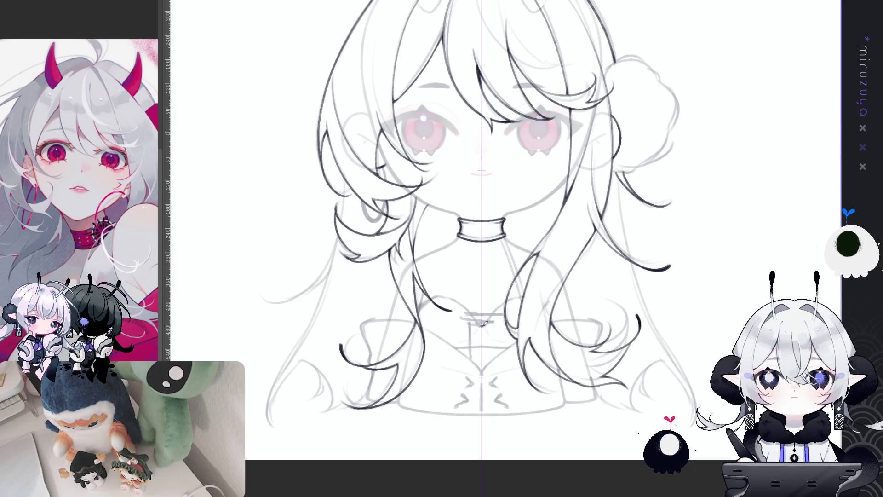
Step: Draw a heart-shaped sweetheart neckline under the choker, checking it in a mirrored view
{"action": "left_click_drag", "start_coordinate": [460, 312], "coordinate": [529, 294]}
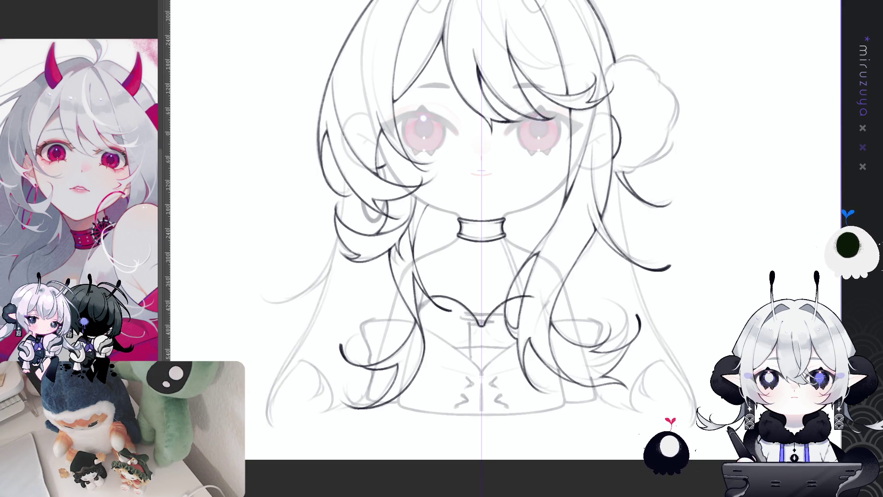
{"action": "key", "text": "h"}
{"action": "mouse_move", "coordinate": [529, 316]}
{"action": "left_mouse_down"}
{"action": "mouse_move", "coordinate": [552, 309]}
{"action": "mouse_move", "coordinate": [571, 318]}
{"action": "left_mouse_up"}
{"action": "left_click_drag", "start_coordinate": [450, 317], "coordinate": [569, 314]}
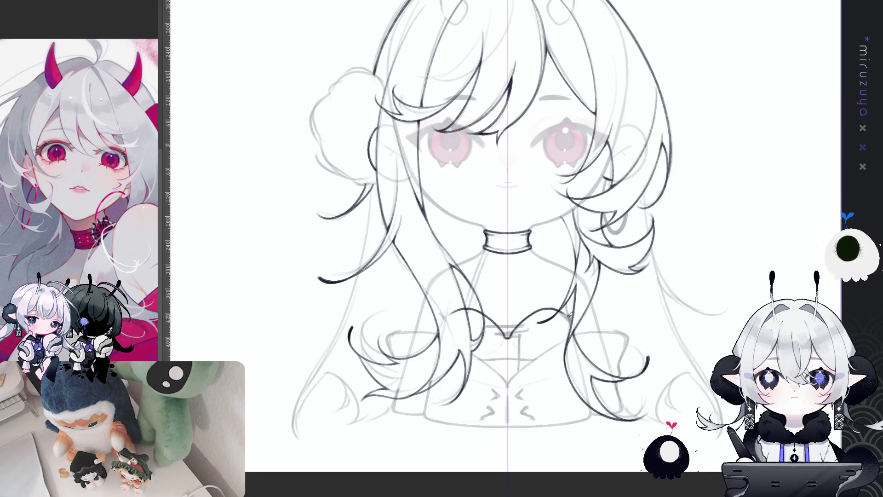
{"action": "left_click_drag", "start_coordinate": [476, 312], "coordinate": [551, 308]}
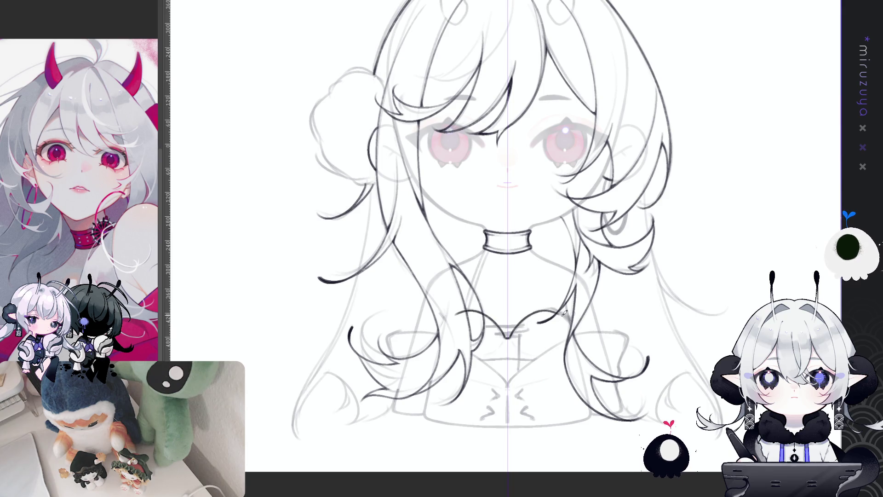
{"action": "mouse_move", "coordinate": [478, 317]}
{"action": "left_mouse_down"}
{"action": "mouse_move", "coordinate": [538, 312]}
{"action": "mouse_move", "coordinate": [447, 322]}
{"action": "left_mouse_up"}
{"action": "left_click_drag", "start_coordinate": [536, 308], "coordinate": [571, 323]}
Step: Redraw the heart neckline darker and extend both of its ends outward
{"action": "key", "text": "ctrl+z"}
{"action": "left_click_drag", "start_coordinate": [488, 330], "coordinate": [557, 315]}
{"action": "left_click_drag", "start_coordinate": [482, 310], "coordinate": [445, 321]}
{"action": "key", "text": "ctrl+z"}
{"action": "key", "text": "ctrl+z"}
{"action": "key", "text": "ctrl+z"}
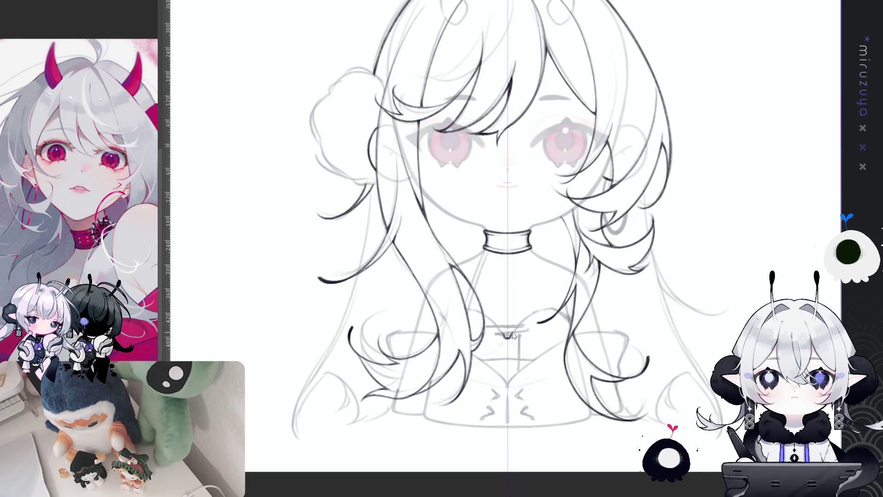
{"action": "key", "text": "ctrl+y"}
{"action": "key", "text": "ctrl+y"}
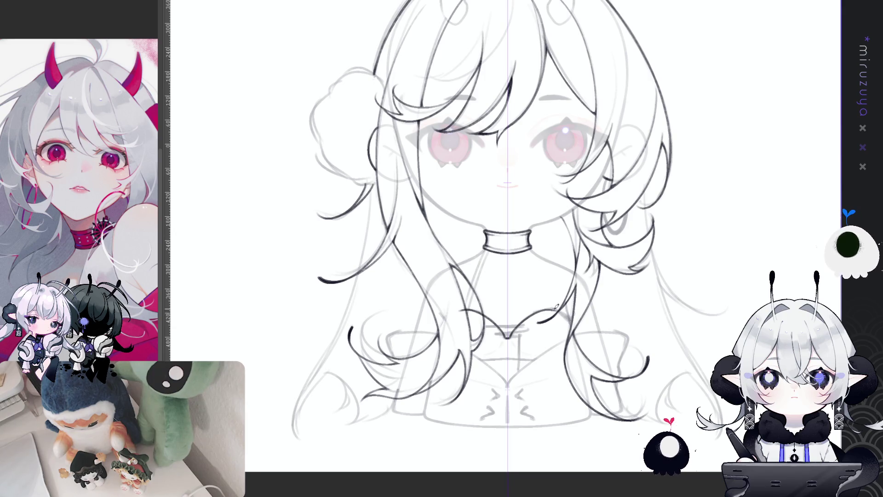
{"action": "key", "text": "ctrl+z"}
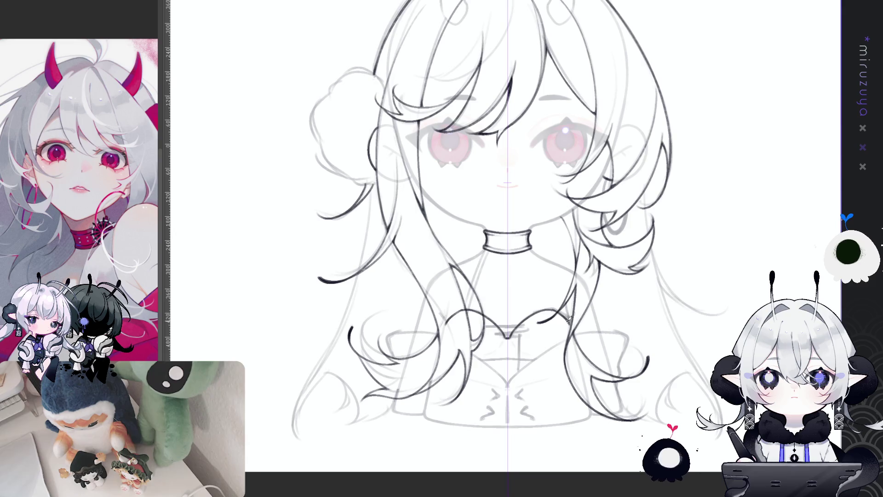
{"action": "left_click_drag", "start_coordinate": [552, 306], "coordinate": [571, 322]}
{"action": "left_click_drag", "start_coordinate": [444, 325], "coordinate": [462, 312]}
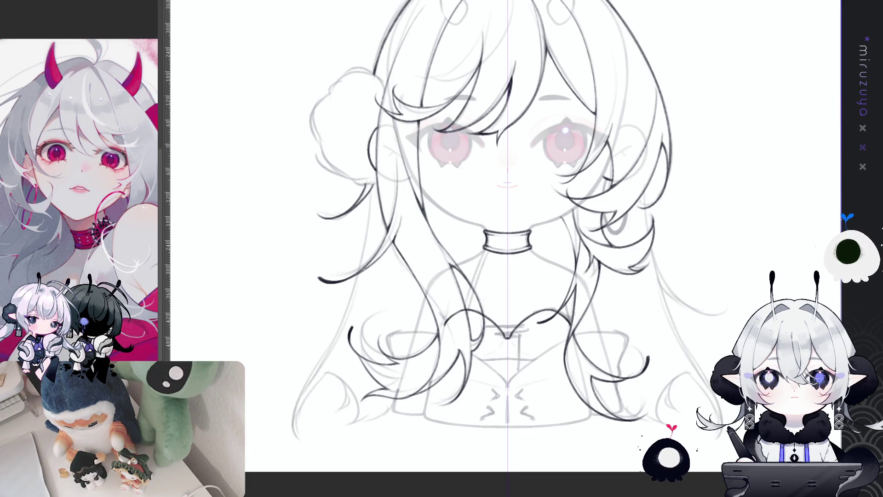
Step: Unmirror and reorient the view, then draw curling hair strands over the chest
{"action": "key", "text": "h"}
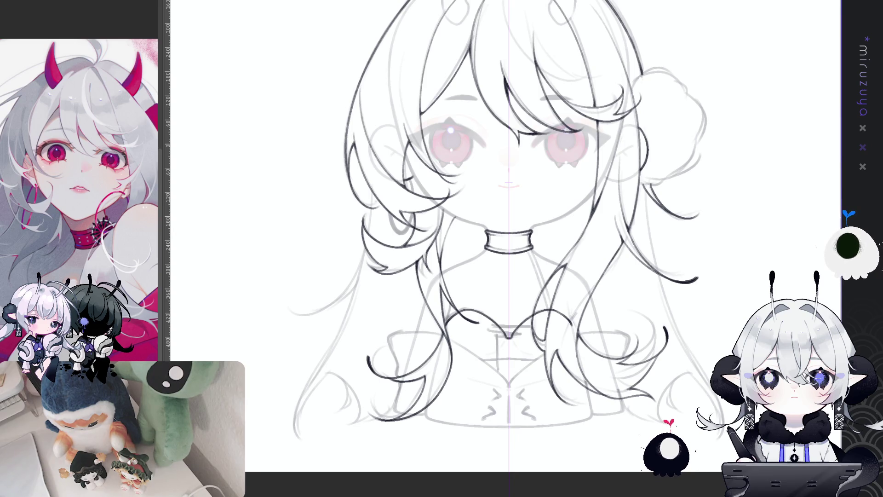
{"action": "mouse_move", "coordinate": [598, 184]}
{"action": "left_mouse_down"}
{"action": "mouse_move", "coordinate": [575, 209]}
{"action": "mouse_move", "coordinate": [410, 263]}
{"action": "left_mouse_up"}
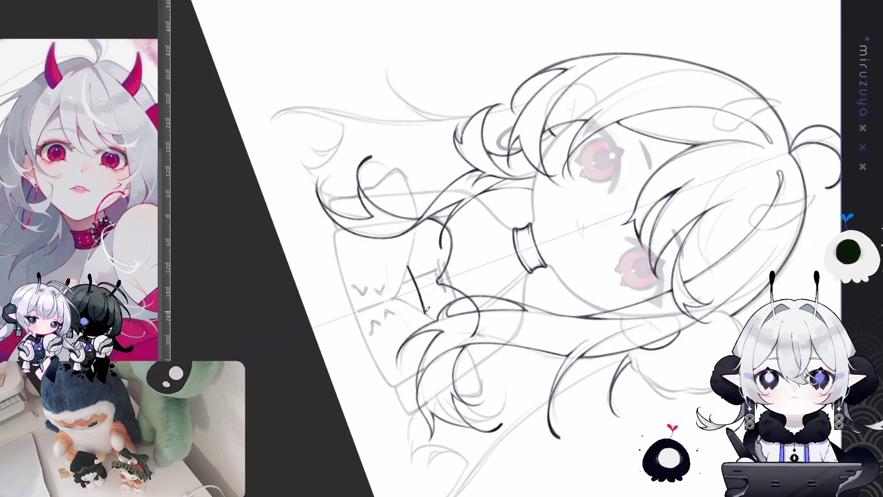
{"action": "mouse_move", "coordinate": [331, 375]}
{"action": "left_mouse_down"}
{"action": "mouse_move", "coordinate": [557, 411]}
{"action": "mouse_move", "coordinate": [420, 290]}
{"action": "left_mouse_up"}
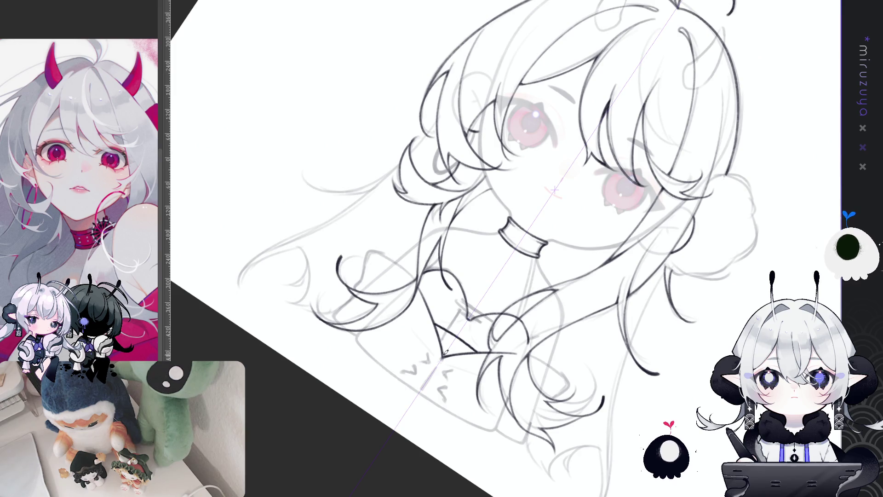
{"action": "left_click_drag", "start_coordinate": [442, 354], "coordinate": [589, 444]}
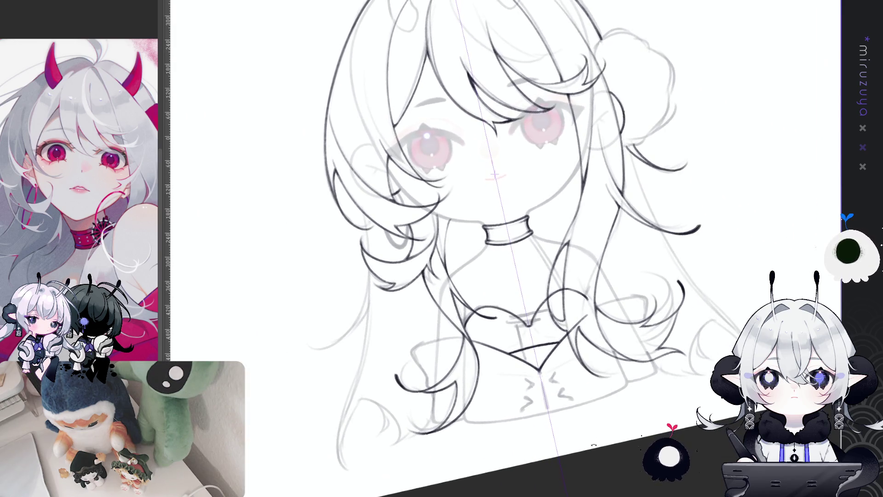
{"action": "key", "text": "ctrl+at"}
{"action": "key", "text": "h"}
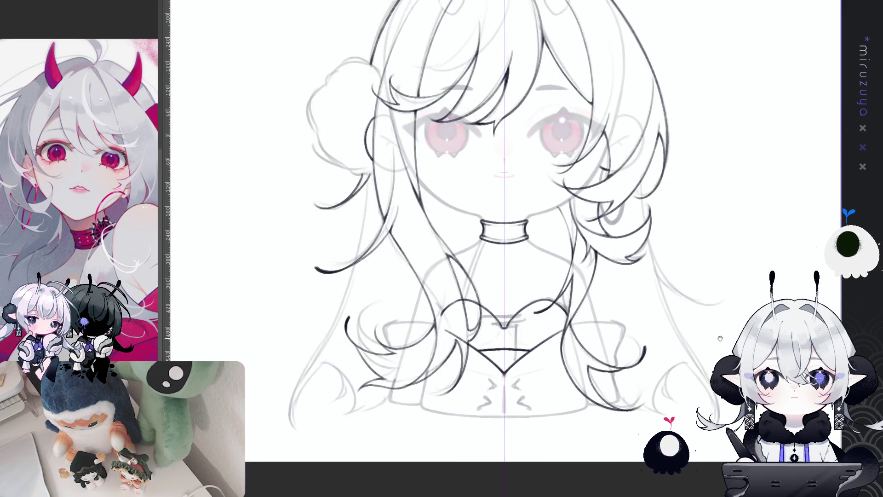
{"action": "left_click_drag", "start_coordinate": [720, 337], "coordinate": [738, 310]}
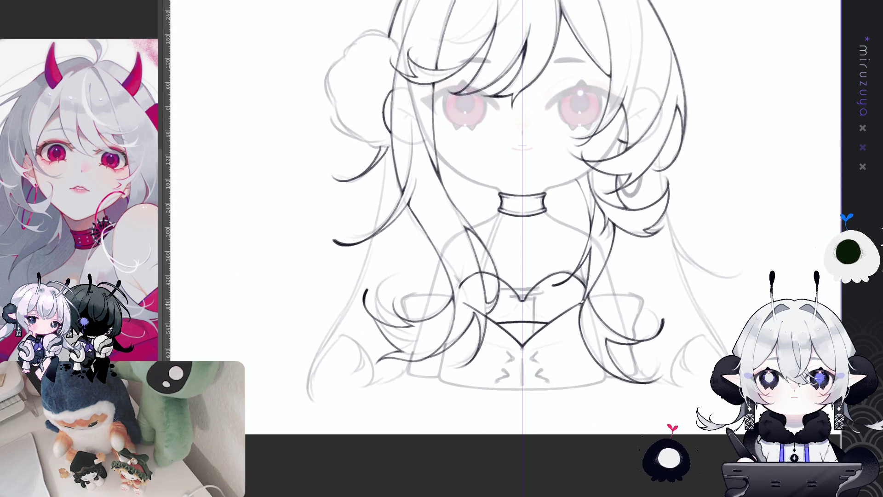
{"action": "key", "text": "ctrl+z"}
{"action": "mouse_move", "coordinate": [580, 300]}
{"action": "left_mouse_down"}
{"action": "mouse_move", "coordinate": [643, 293]}
{"action": "mouse_move", "coordinate": [600, 138]}
{"action": "mouse_move", "coordinate": [582, 191]}
{"action": "left_mouse_up"}
{"action": "left_click_drag", "start_coordinate": [595, 144], "coordinate": [561, 334]}
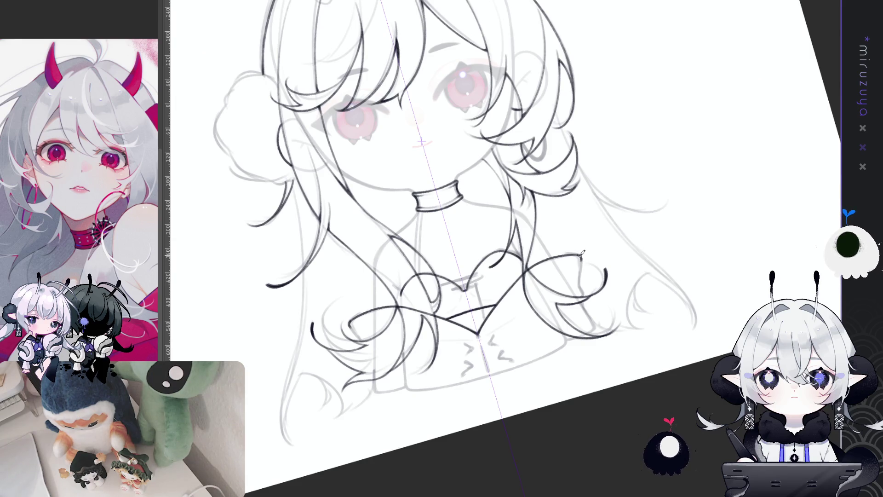
Step: Darken the bow's top corner and draw a line down its loop at the shoulder
{"action": "left_click_drag", "start_coordinate": [581, 256], "coordinate": [581, 278]}
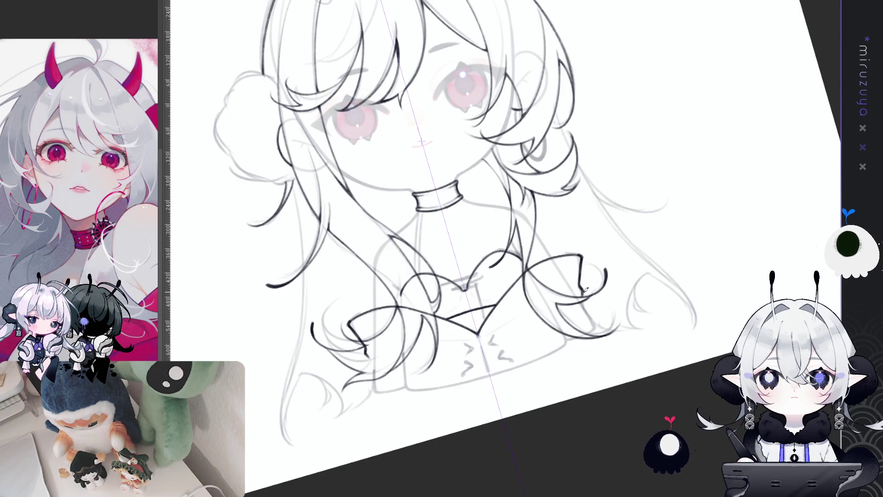
{"action": "key", "text": "ctrl+0"}
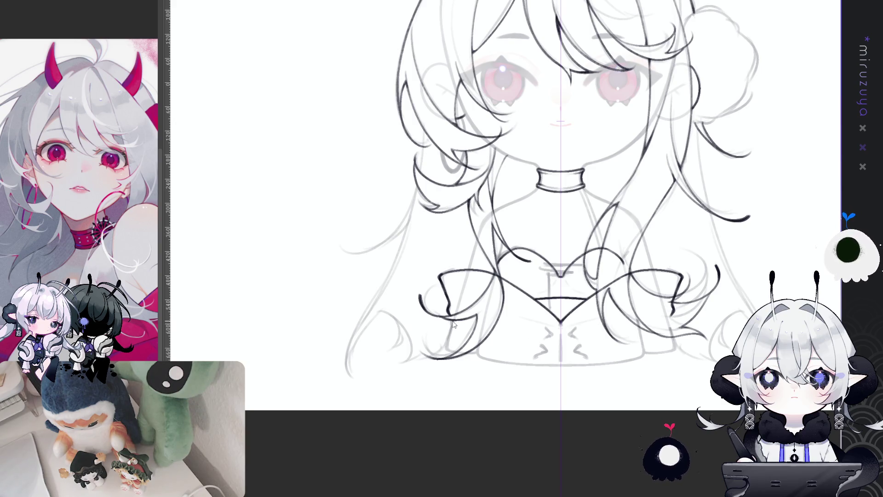
{"action": "left_click_drag", "start_coordinate": [453, 321], "coordinate": [447, 343]}
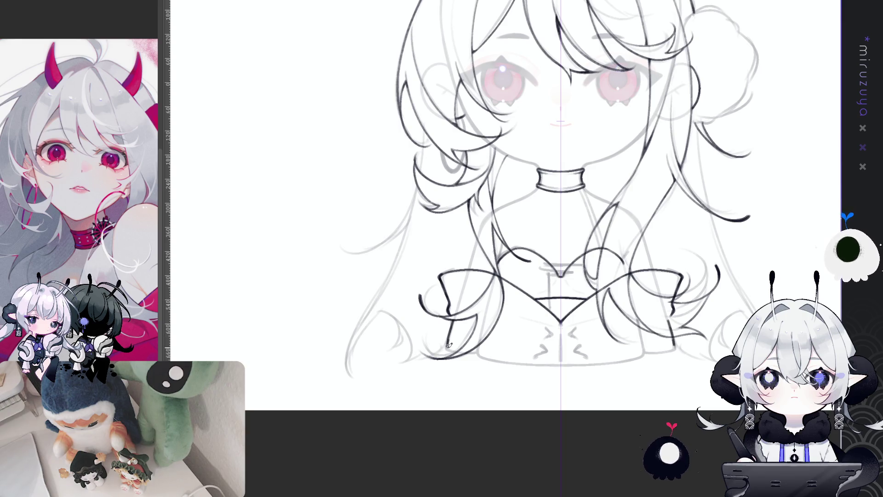
{"action": "key", "text": "asciicircum"}
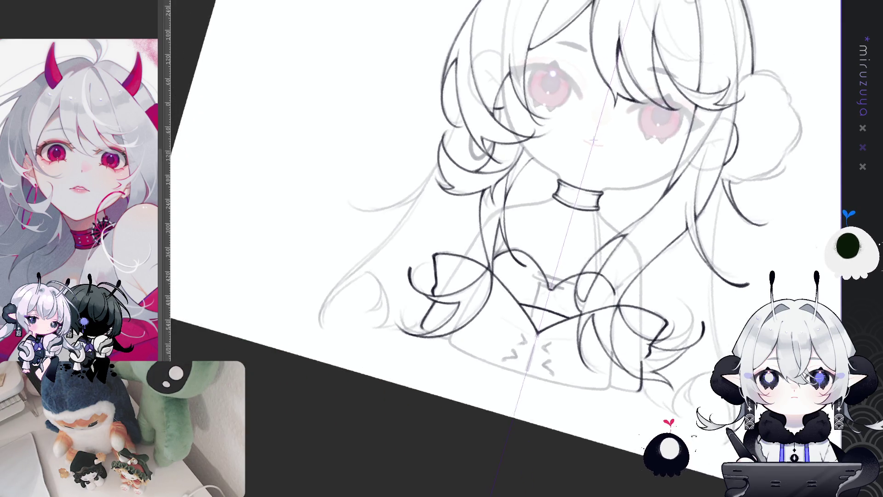
{"action": "key", "text": "asciicircum"}
{"action": "key", "text": "asciicircum"}
{"action": "key", "text": "asciicircum"}
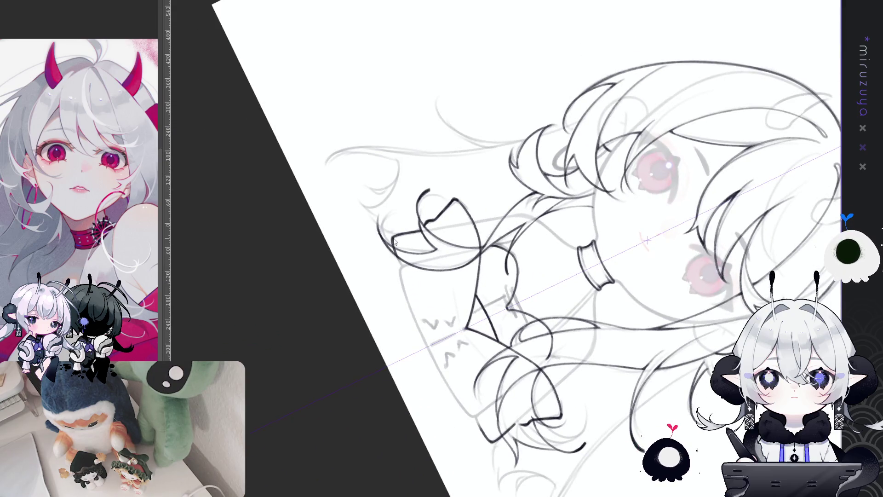
{"action": "left_click_drag", "start_coordinate": [404, 263], "coordinate": [640, 373]}
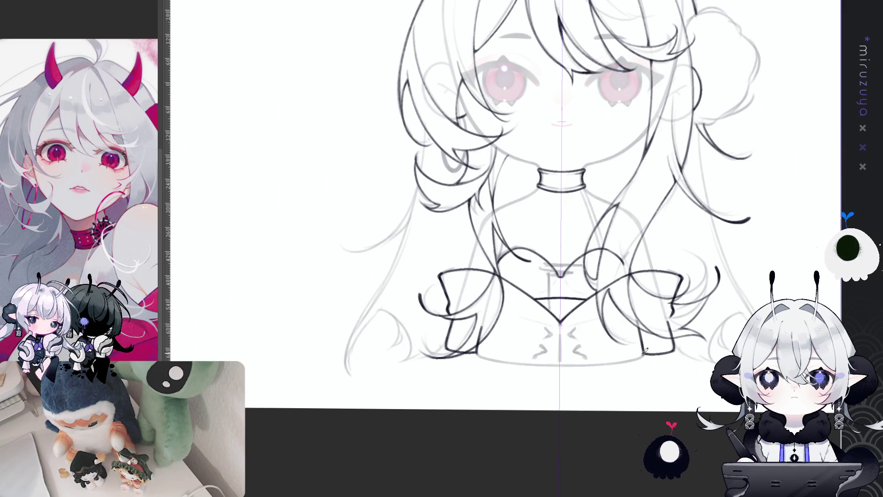
Step: With the view turned sideways, ink the sleeve's corner and side lines
{"action": "mouse_move", "coordinate": [645, 351]}
{"action": "left_mouse_down"}
{"action": "mouse_move", "coordinate": [459, 285]}
{"action": "mouse_move", "coordinate": [403, 252]}
{"action": "mouse_move", "coordinate": [448, 407]}
{"action": "left_mouse_up"}
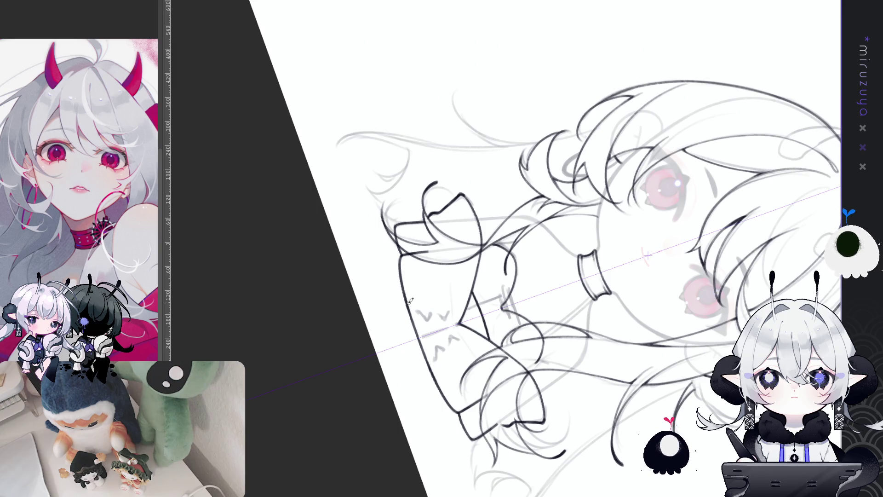
{"action": "left_click_drag", "start_coordinate": [457, 412], "coordinate": [473, 399]}
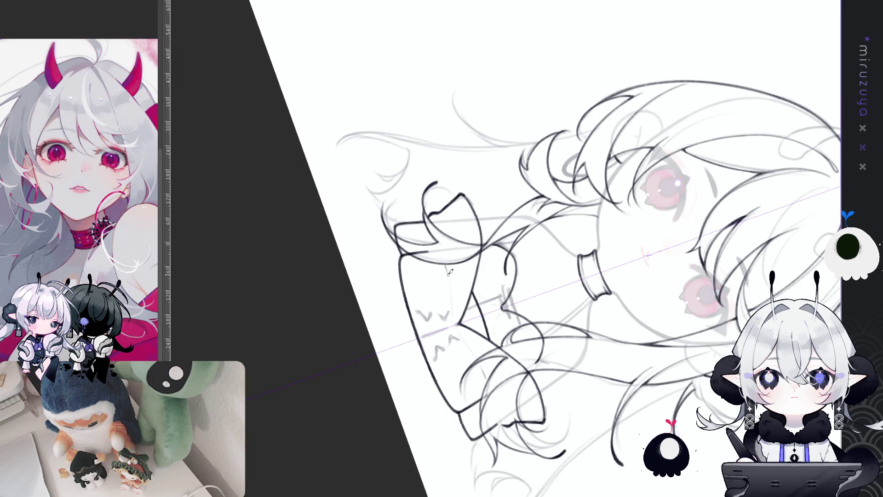
{"action": "left_click_drag", "start_coordinate": [451, 280], "coordinate": [460, 322]}
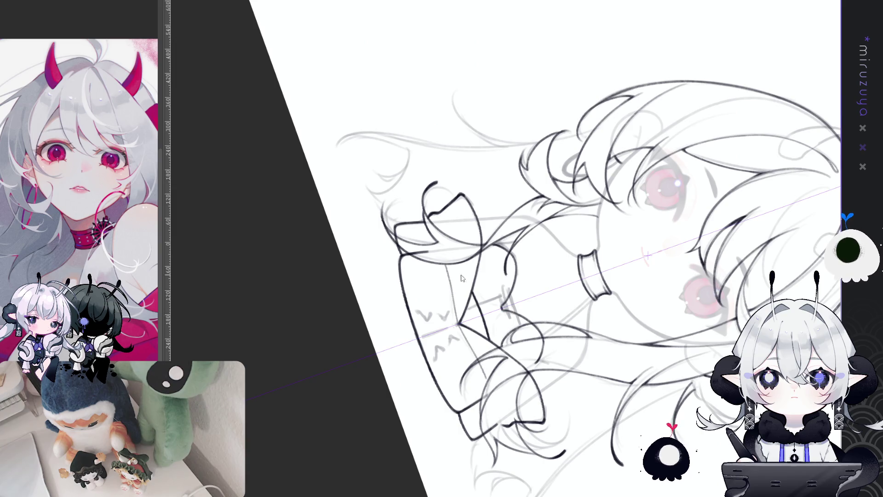
{"action": "key", "text": "minus"}
{"action": "left_click_drag", "start_coordinate": [497, 280], "coordinate": [502, 314]}
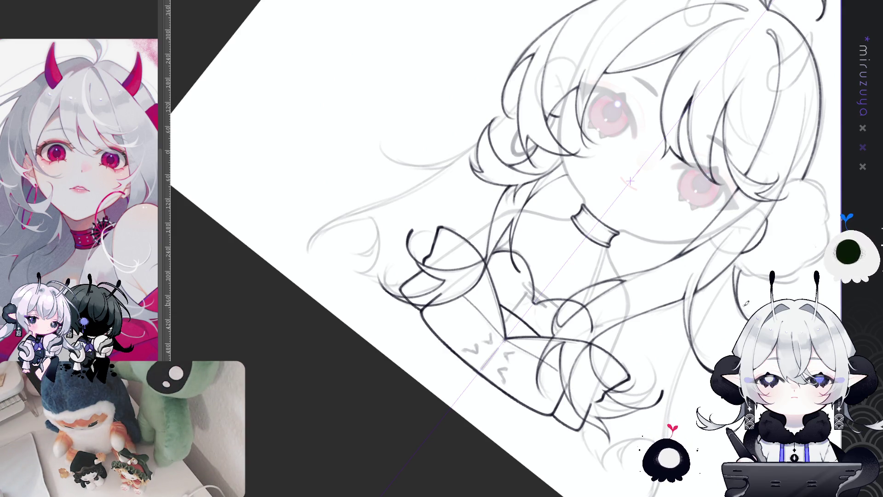
{"action": "key", "text": "Escape"}
{"action": "left_click_drag", "start_coordinate": [528, 221], "coordinate": [506, 247]}
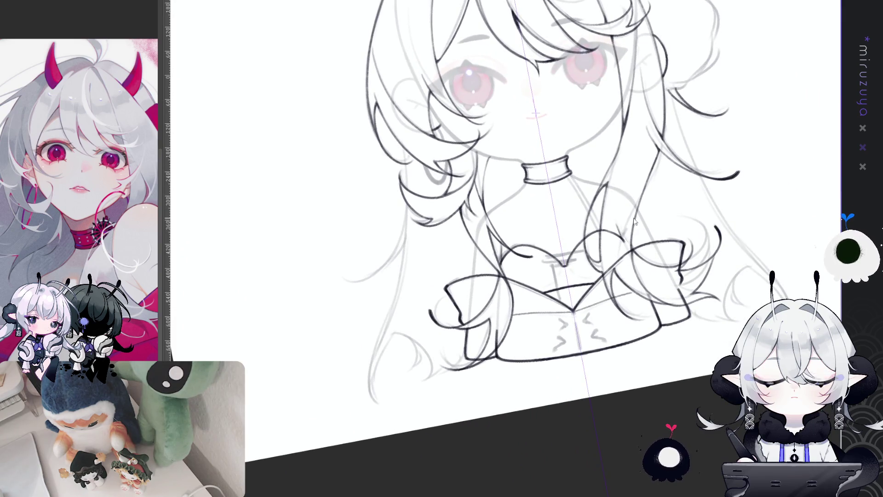
{"action": "key", "text": "ctrl+z"}
{"action": "key", "text": "ctrl+z"}
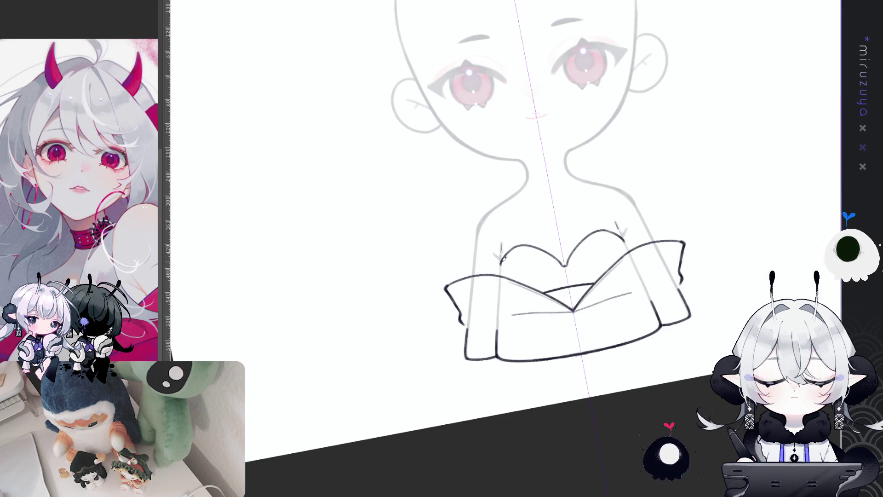
{"action": "left_click_drag", "start_coordinate": [501, 240], "coordinate": [502, 261]}
{"action": "key", "text": "ctrl+z"}
{"action": "left_click_drag", "start_coordinate": [616, 223], "coordinate": [622, 236]}
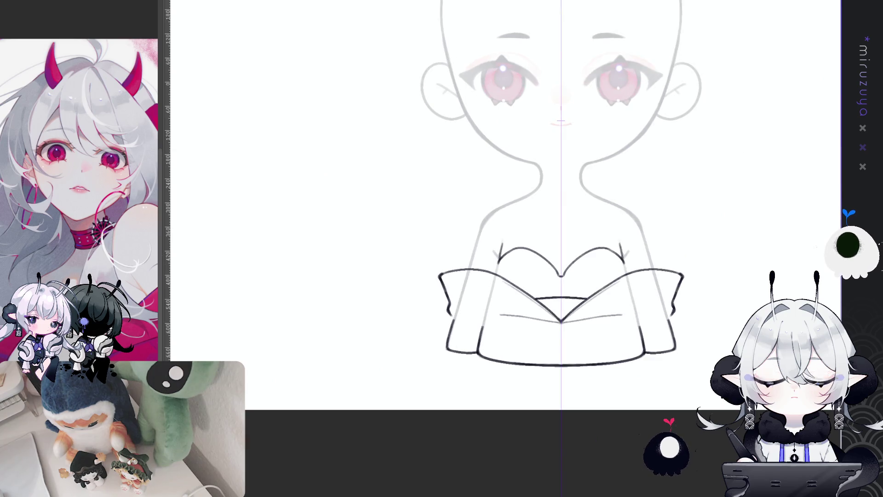
{"action": "left_click_drag", "start_coordinate": [497, 259], "coordinate": [468, 314]}
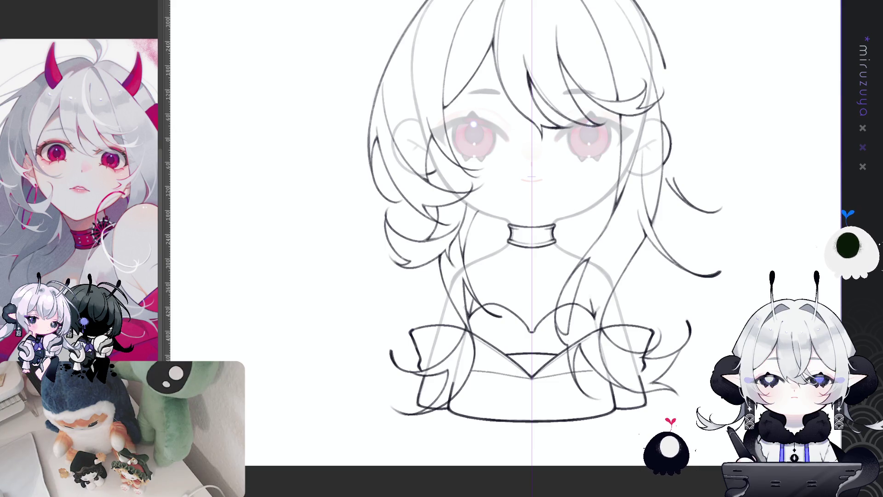
{"action": "key", "text": "ctrl+z"}
{"action": "mouse_move", "coordinate": [529, 230]}
{"action": "left_mouse_down"}
{"action": "mouse_move", "coordinate": [518, 244]}
{"action": "mouse_move", "coordinate": [510, 319]}
{"action": "mouse_move", "coordinate": [525, 400]}
{"action": "left_mouse_up"}
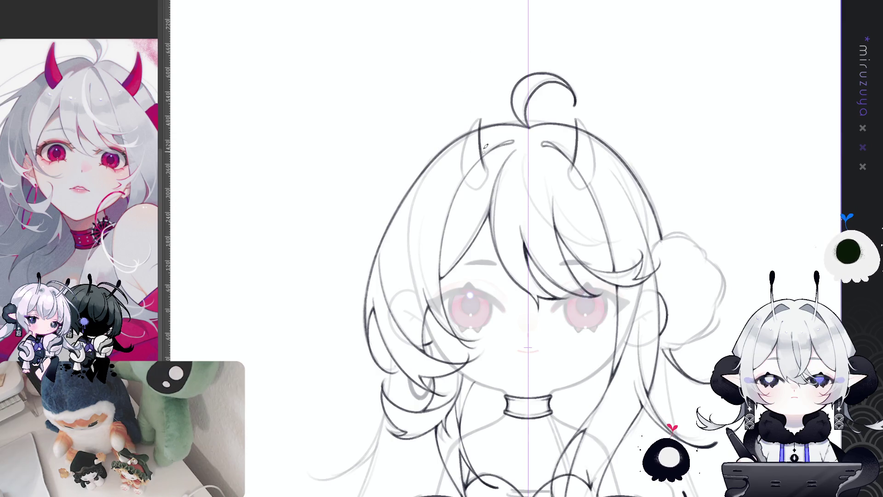
Step: Draw the inner and outer edges of both curved horns, undoing the extra outer strokes
{"action": "left_click_drag", "start_coordinate": [480, 120], "coordinate": [485, 169]}
{"action": "left_click_drag", "start_coordinate": [576, 121], "coordinate": [571, 171]}
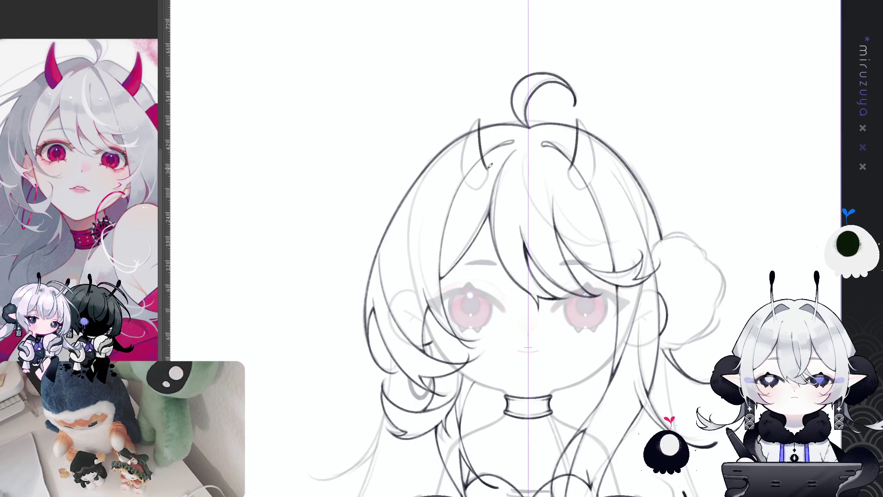
{"action": "left_click_drag", "start_coordinate": [477, 119], "coordinate": [464, 146]}
{"action": "left_click_drag", "start_coordinate": [578, 120], "coordinate": [594, 148]}
{"action": "key", "text": "ctrl+z"}
{"action": "mouse_move", "coordinate": [472, 128]}
{"action": "left_mouse_down"}
{"action": "mouse_move", "coordinate": [463, 182]}
{"action": "mouse_move", "coordinate": [484, 183]}
{"action": "left_mouse_up"}
{"action": "key", "text": "ctrl+z"}
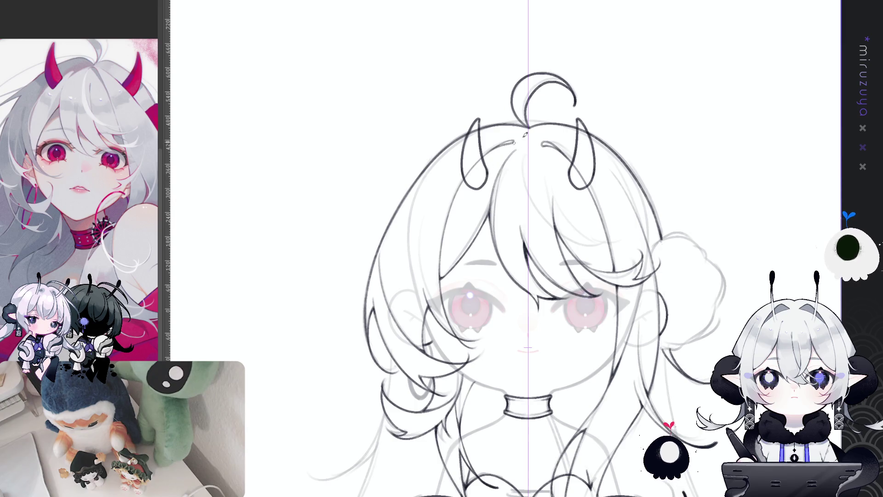
Step: Pan the view up over the head to review the horns and face
{"action": "mouse_move", "coordinate": [718, 278]}
{"action": "left_mouse_down"}
{"action": "mouse_move", "coordinate": [707, 217]}
{"action": "mouse_move", "coordinate": [682, 299]}
{"action": "left_mouse_up"}
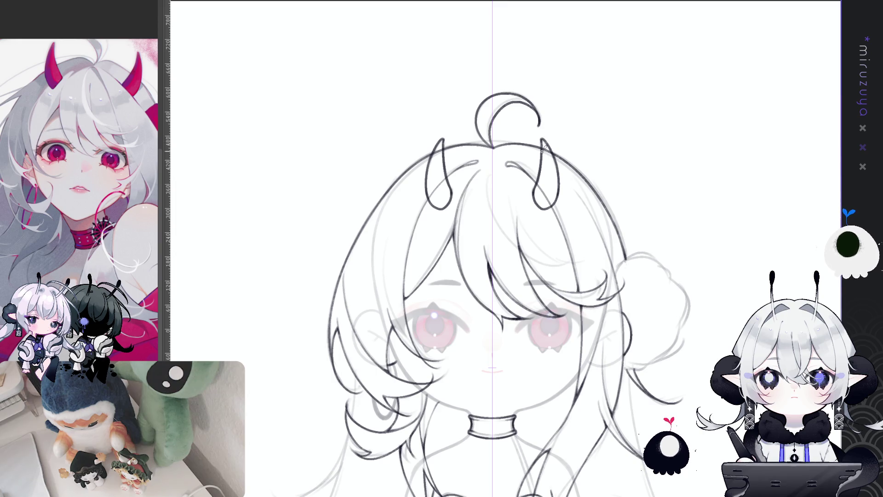
{"action": "left_click_drag", "start_coordinate": [695, 357], "coordinate": [718, 239]}
{"action": "left_click_drag", "start_coordinate": [726, 325], "coordinate": [711, 261]}
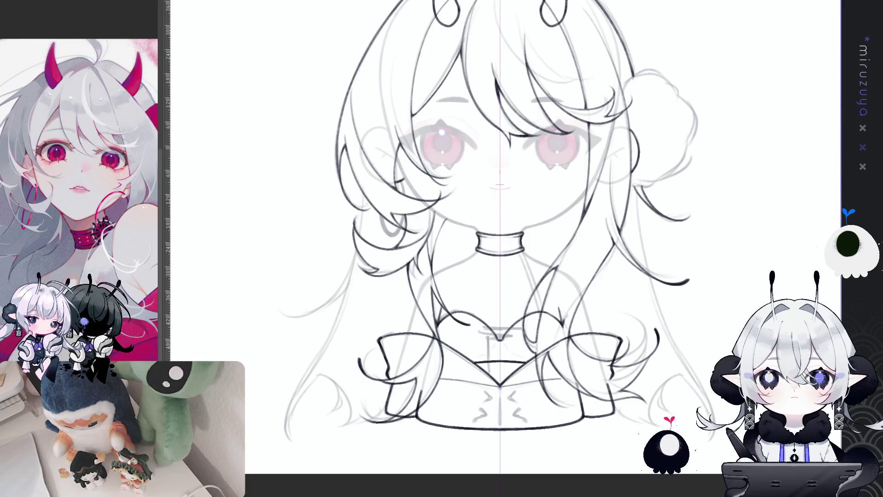
{"action": "left_click_drag", "start_coordinate": [715, 239], "coordinate": [674, 367]}
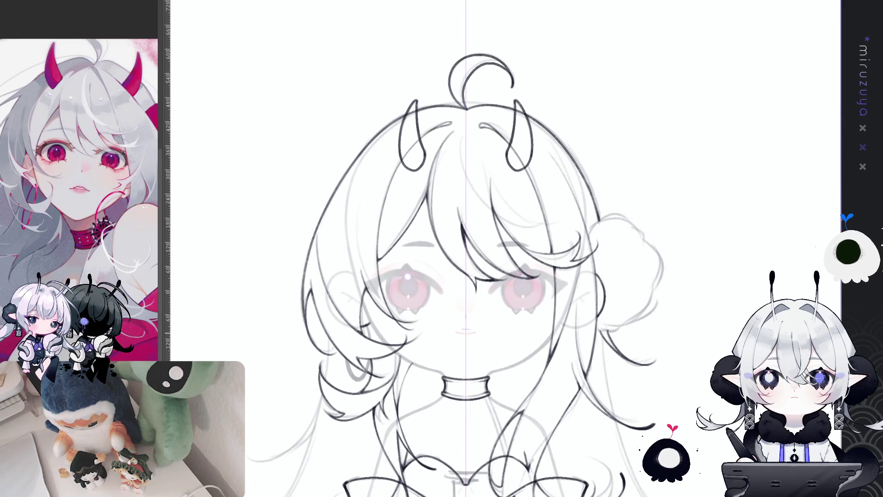
Step: Briefly hide and reshow a layer to compare, then frame the whole bust
{"action": "left_click_drag", "start_coordinate": [748, 370], "coordinate": [768, 294]}
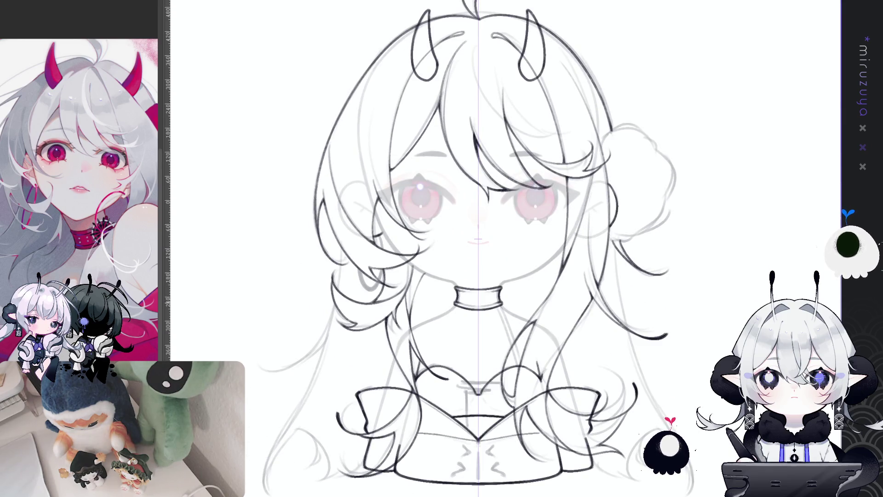
{"action": "key", "text": "ctrl+comma"}
{"action": "key", "text": "ctrl+comma"}
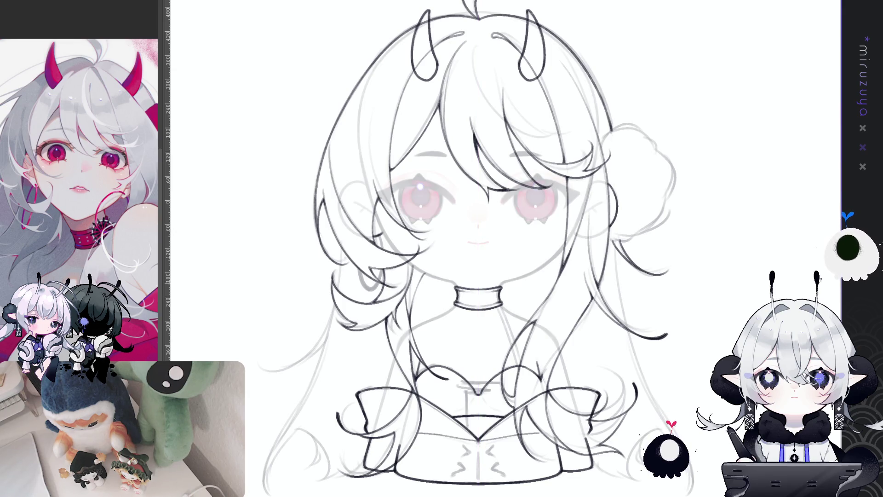
{"action": "left_click_drag", "start_coordinate": [416, 373], "coordinate": [425, 311]}
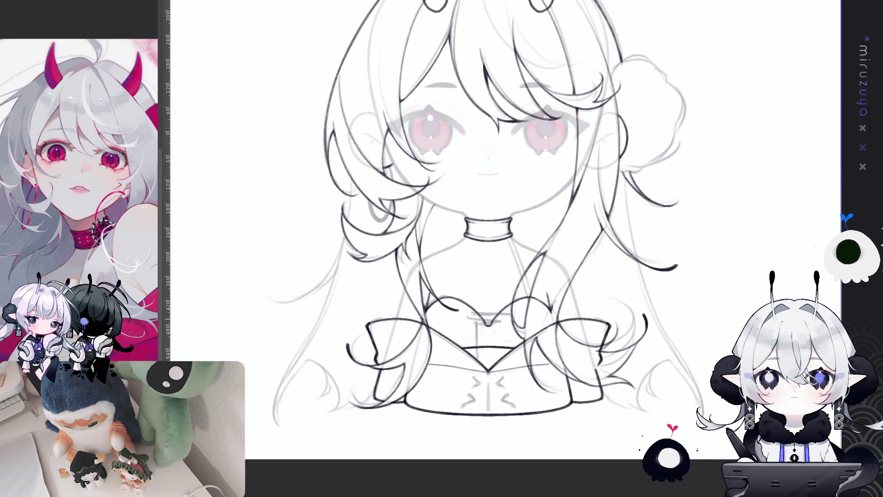
{"action": "mouse_move", "coordinate": [670, 213]}
{"action": "left_mouse_down"}
{"action": "mouse_move", "coordinate": [651, 244]}
{"action": "mouse_move", "coordinate": [654, 298]}
{"action": "mouse_move", "coordinate": [645, 246]}
{"action": "left_mouse_up"}
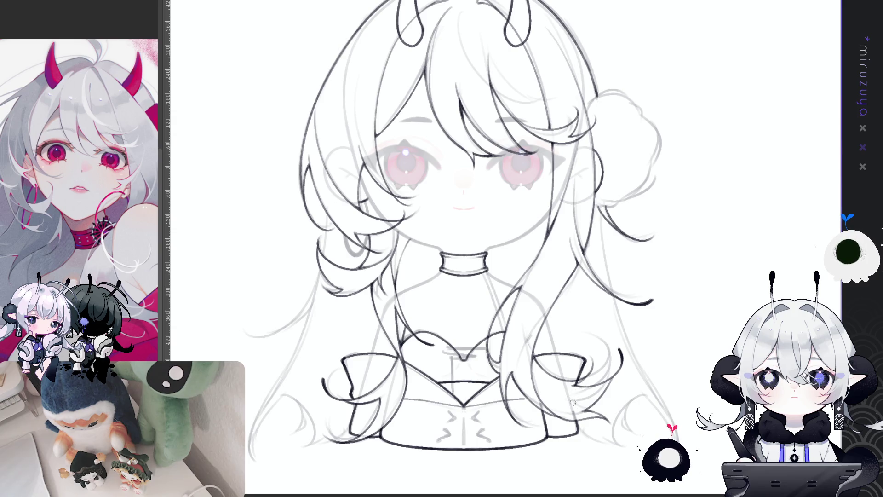
Step: Rotate the view both ways and back upright, restoring lineart cleared by Delete
{"action": "left_click_drag", "start_coordinate": [556, 458], "coordinate": [649, 206]}
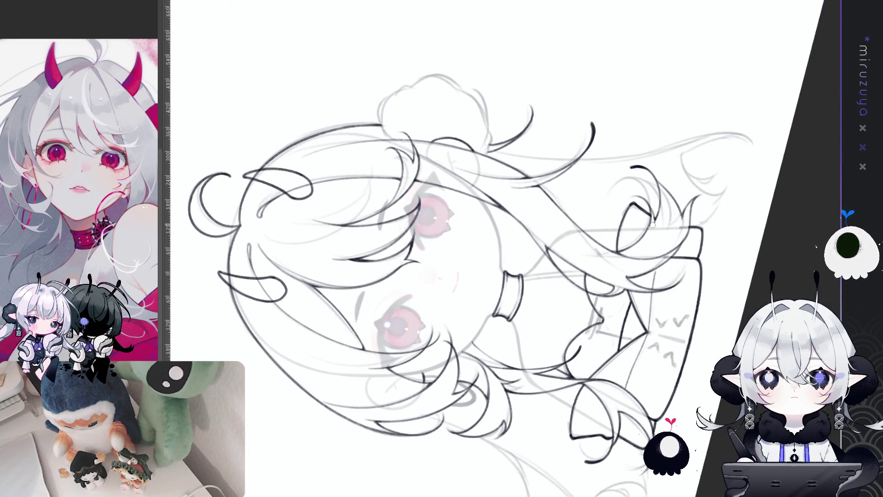
{"action": "key", "text": "Escape"}
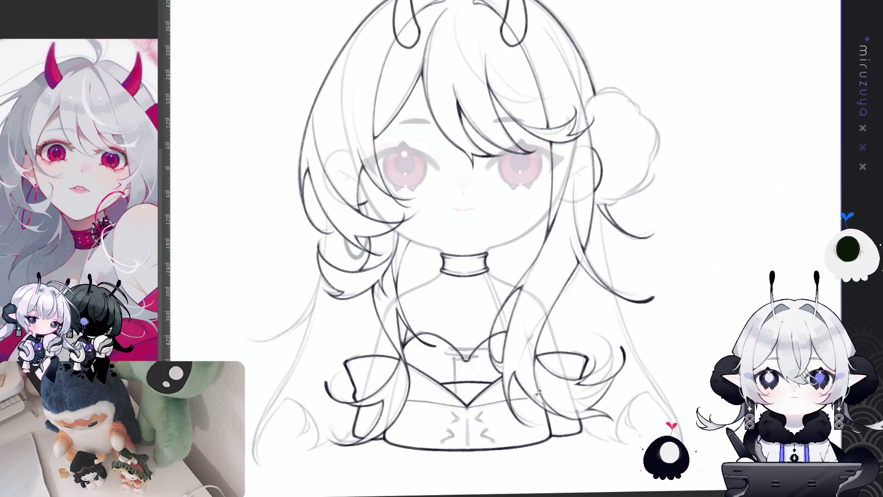
{"action": "left_click_drag", "start_coordinate": [557, 327], "coordinate": [474, 436]}
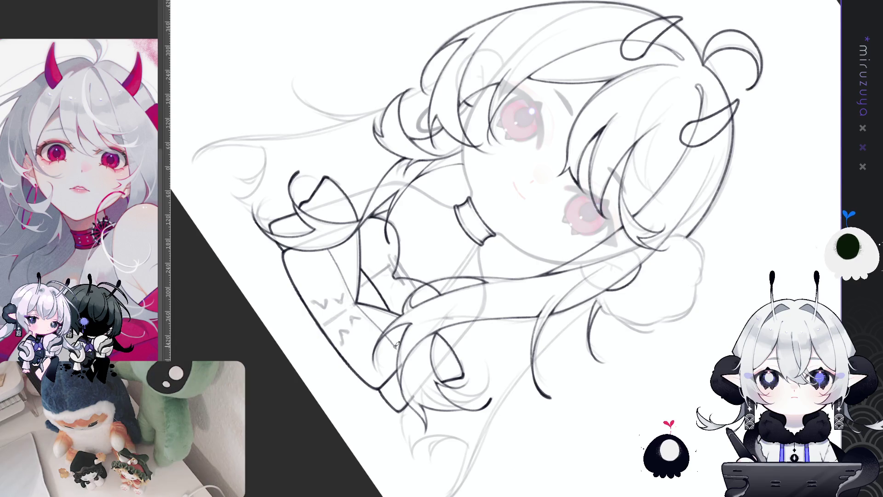
{"action": "key", "text": "Escape"}
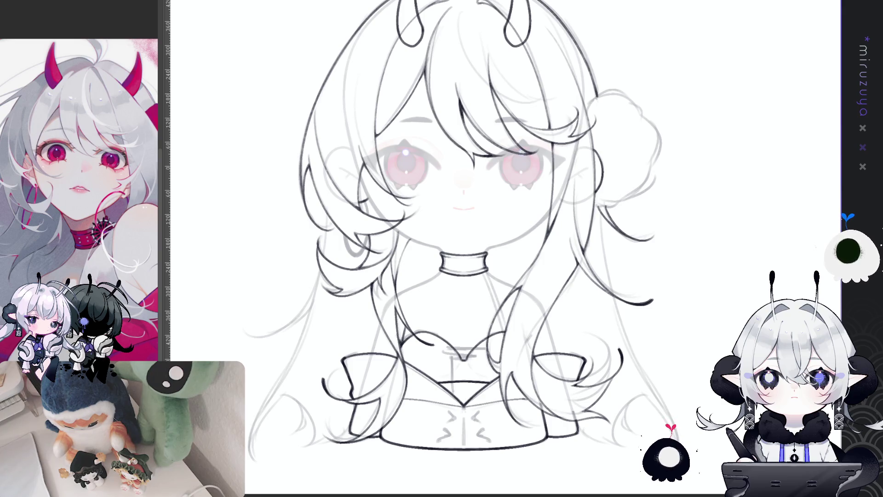
{"action": "key", "text": "Delete"}
{"action": "key", "text": "ctrl+z"}
{"action": "scroll", "coordinate": [696, 296], "scroll_direction": "up", "scroll_amount": 5}
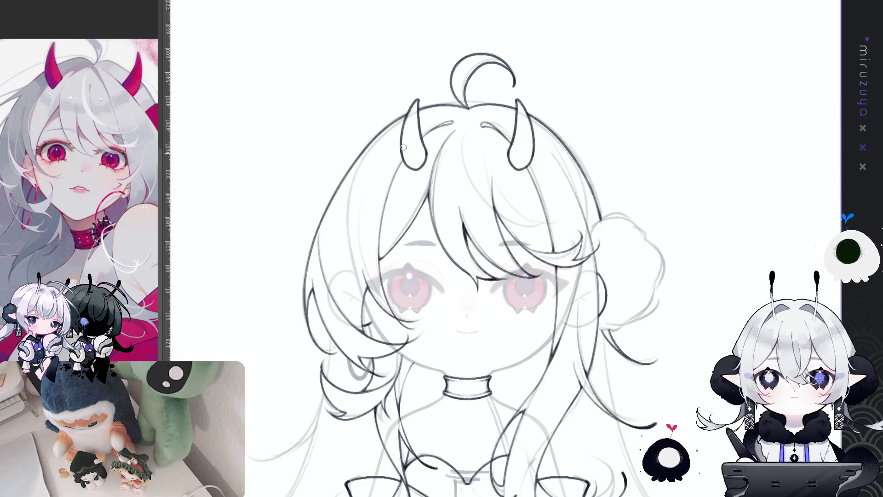
Step: With the view rotated, draw the criss-cross lacing strokes at the neckline centre
{"action": "scroll", "coordinate": [598, 257], "scroll_direction": "down", "scroll_amount": 2}
{"action": "scroll", "coordinate": [699, 299], "scroll_direction": "down", "scroll_amount": 1}
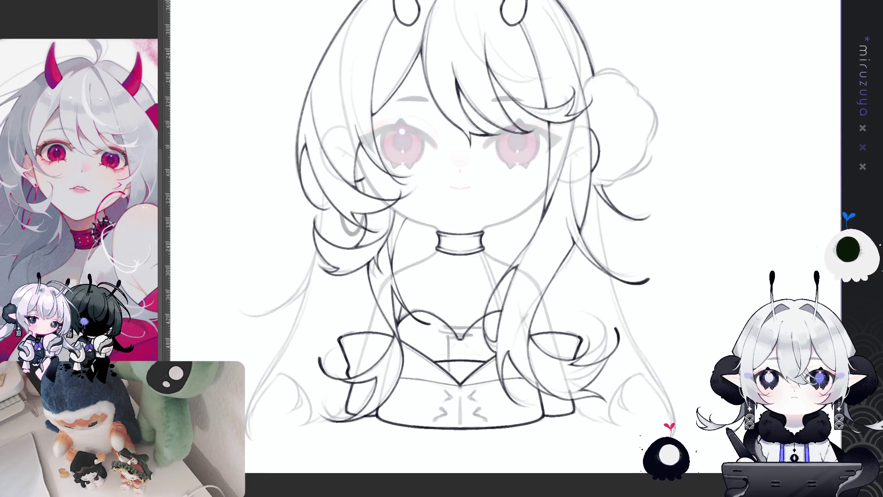
{"action": "left_click_drag", "start_coordinate": [460, 92], "coordinate": [643, 51]}
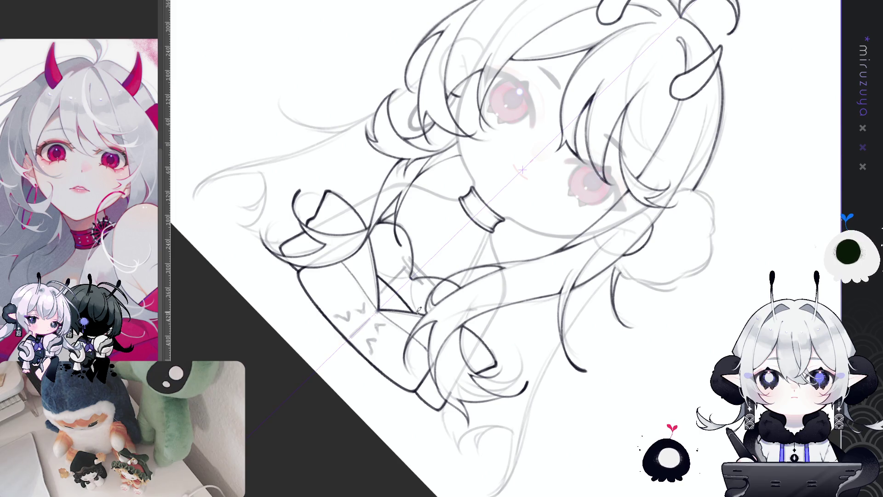
{"action": "mouse_move", "coordinate": [419, 311]}
{"action": "left_mouse_down"}
{"action": "mouse_move", "coordinate": [544, 405]}
{"action": "mouse_move", "coordinate": [482, 276]}
{"action": "left_mouse_up"}
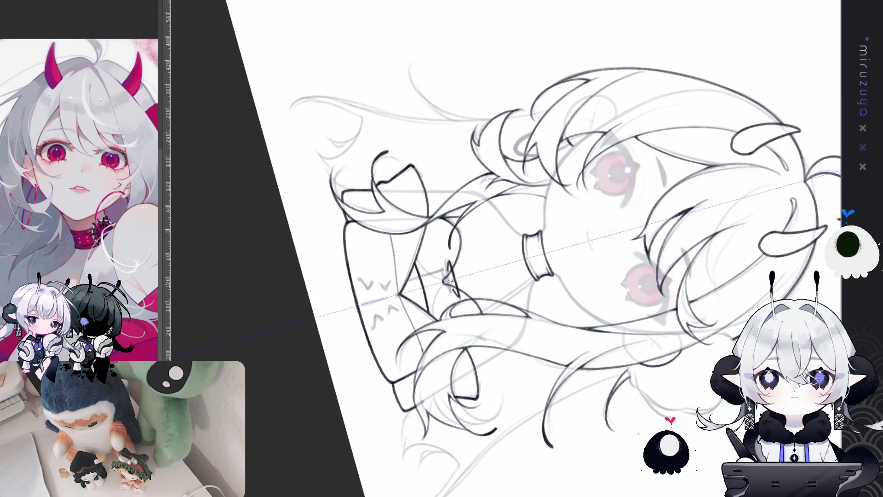
{"action": "left_click_drag", "start_coordinate": [449, 263], "coordinate": [455, 295]}
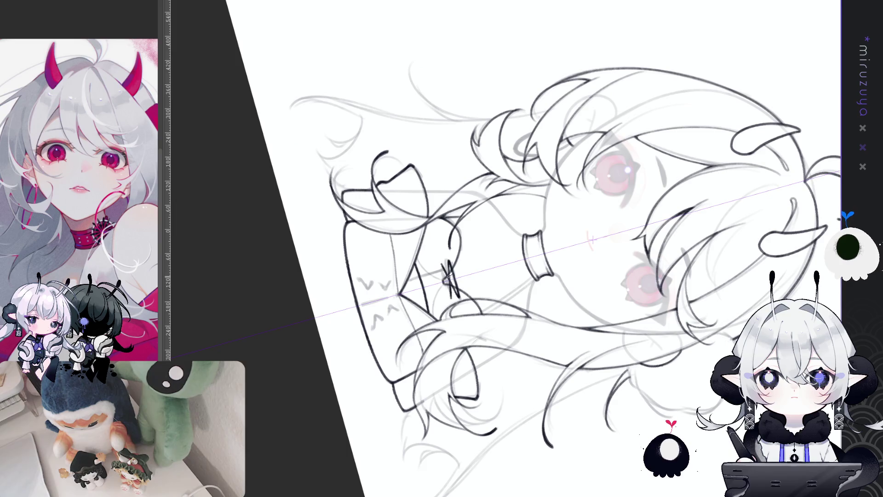
{"action": "left_click_drag", "start_coordinate": [445, 261], "coordinate": [457, 297]}
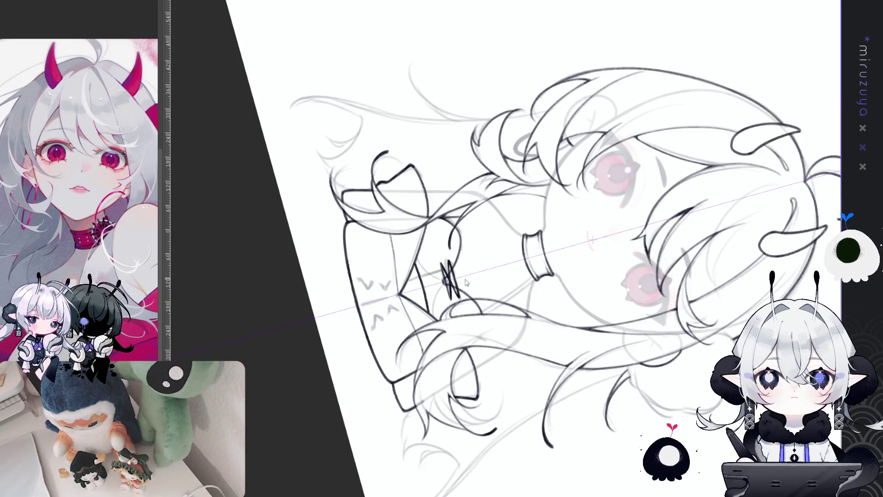
Step: Reset and re-tilt the view, then move it up over the chest and level it
{"action": "key", "text": "Escape"}
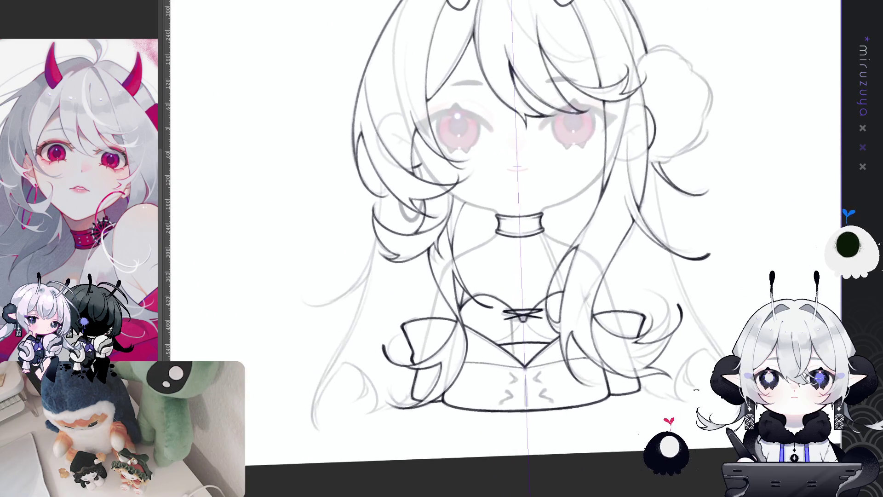
{"action": "key", "text": "r"}
{"action": "left_click_drag", "start_coordinate": [465, 292], "coordinate": [452, 259]}
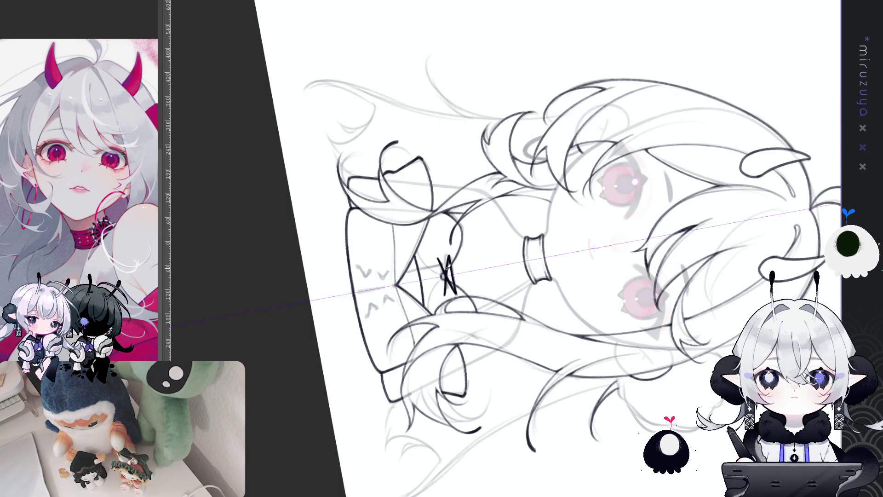
{"action": "mouse_move", "coordinate": [488, 440]}
{"action": "left_mouse_down"}
{"action": "mouse_move", "coordinate": [670, 342]}
{"action": "mouse_move", "coordinate": [695, 251]}
{"action": "left_mouse_up"}
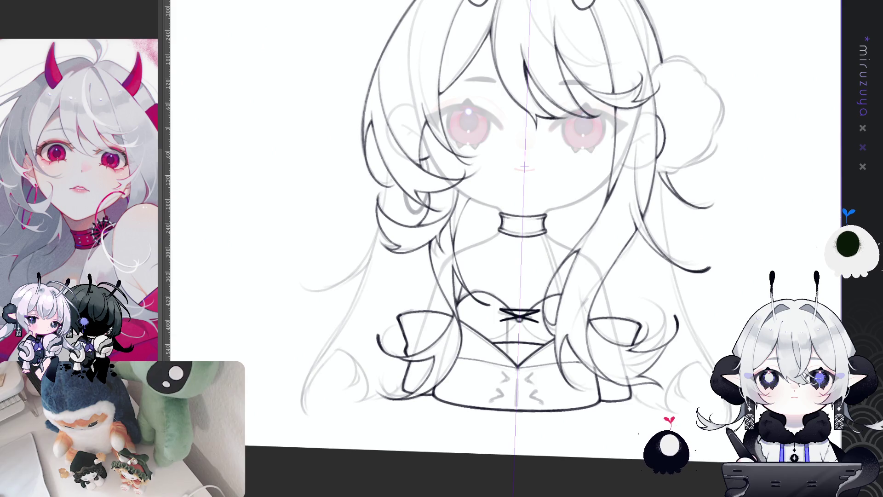
{"action": "left_click_drag", "start_coordinate": [531, 284], "coordinate": [569, 220]}
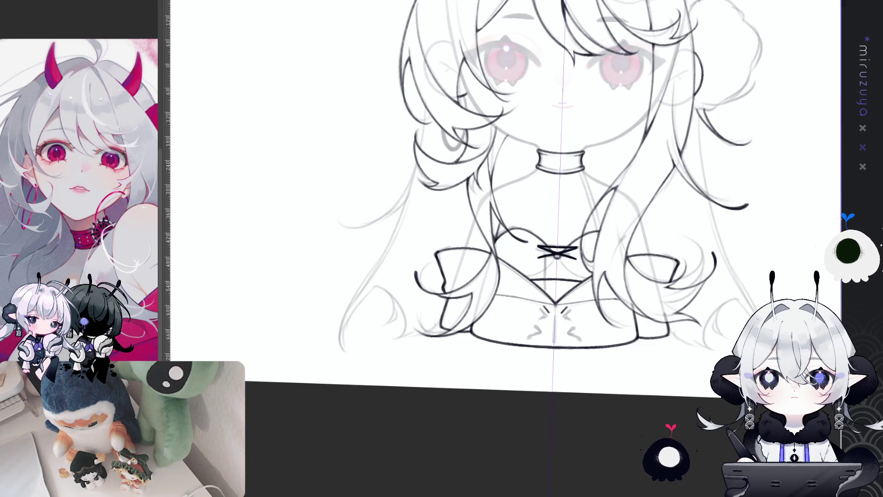
{"action": "key", "text": "ctrl+at"}
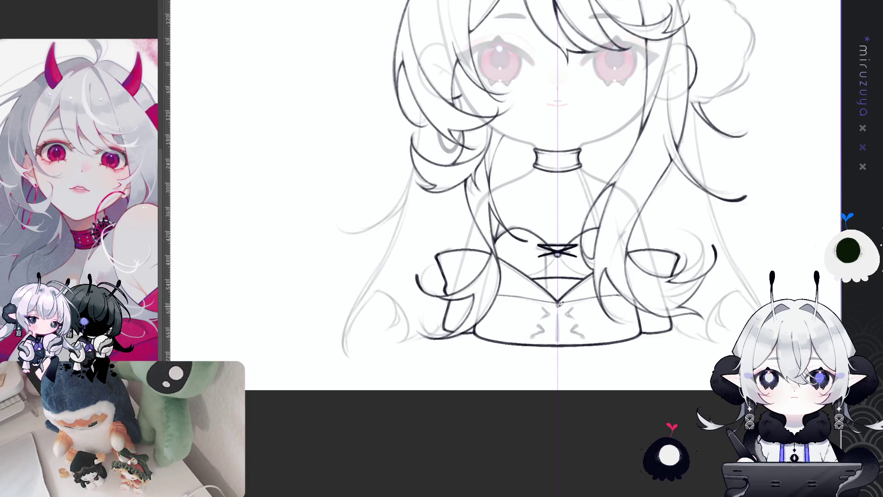
Step: Lengthen the zipper pull and draw a chevron mark beside the zipper, trimming its tail
{"action": "left_click_drag", "start_coordinate": [561, 317], "coordinate": [557, 326]}
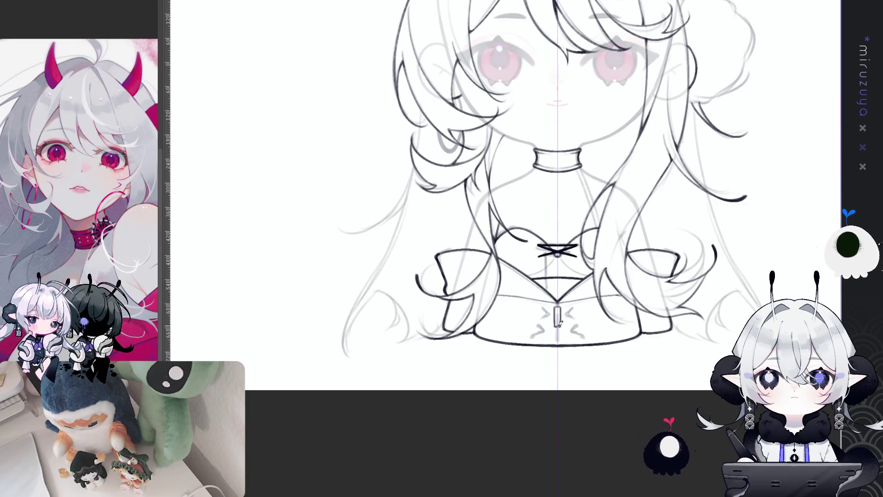
{"action": "mouse_move", "coordinate": [580, 435]}
{"action": "left_mouse_down"}
{"action": "mouse_move", "coordinate": [609, 431]}
{"action": "mouse_move", "coordinate": [581, 434]}
{"action": "left_mouse_up"}
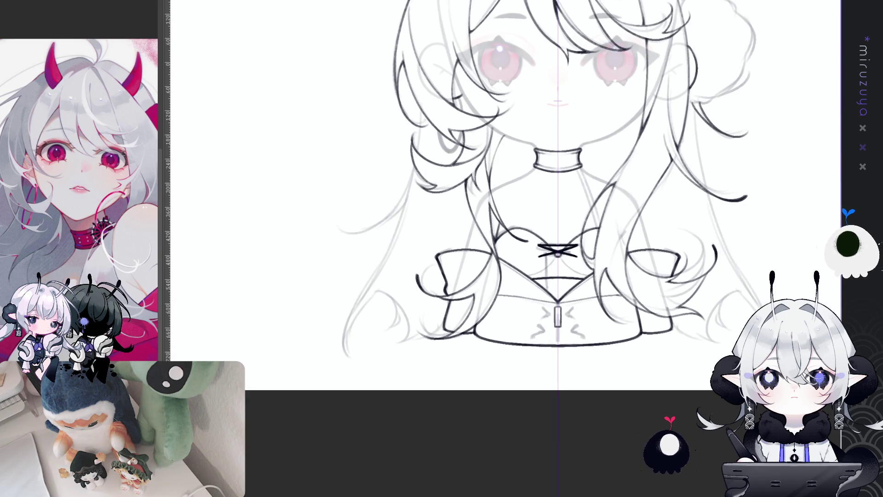
{"action": "left_click_drag", "start_coordinate": [719, 241], "coordinate": [716, 258]}
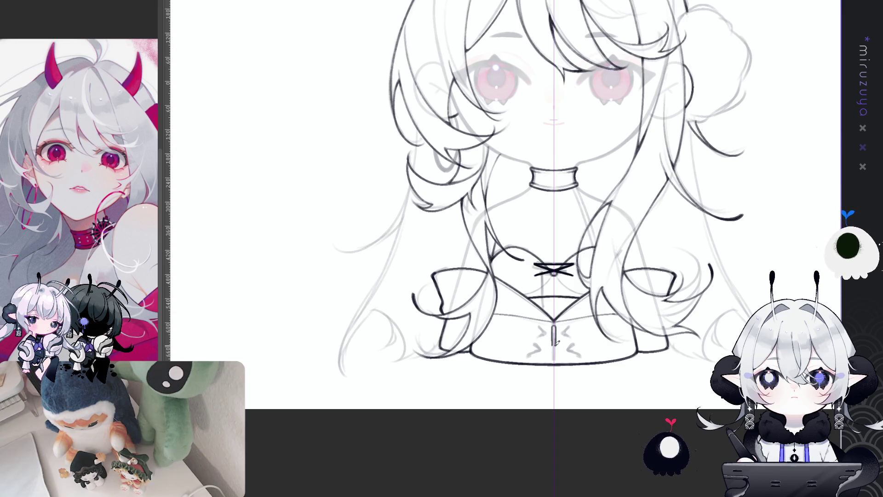
{"action": "left_click_drag", "start_coordinate": [554, 336], "coordinate": [437, 322]}
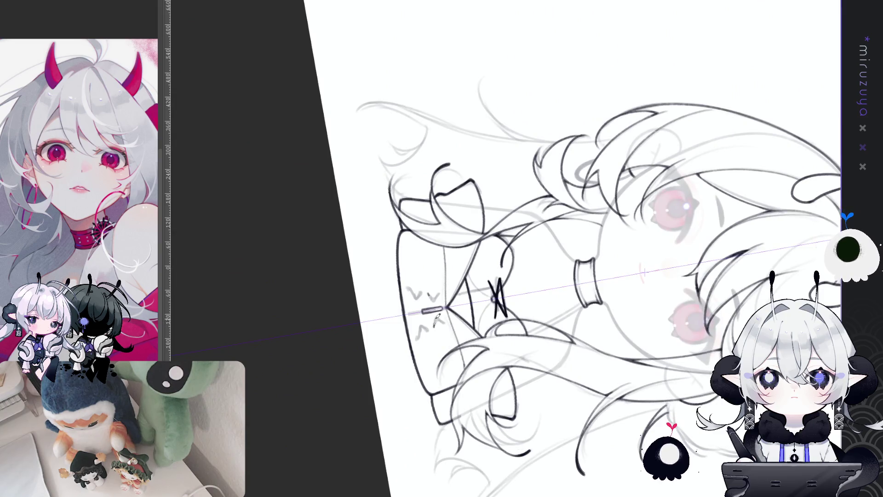
{"action": "left_click_drag", "start_coordinate": [434, 328], "coordinate": [442, 325]}
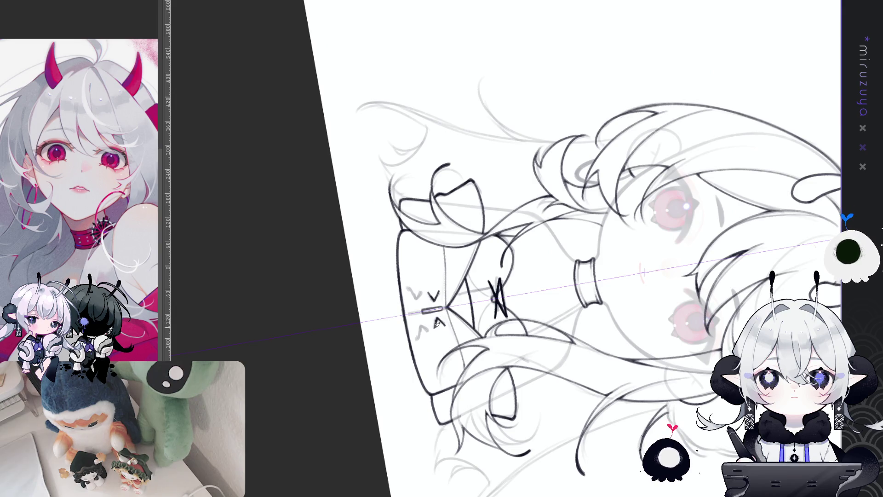
{"action": "left_click_drag", "start_coordinate": [437, 327], "coordinate": [449, 325]}
{"action": "key", "text": "ctrl+z"}
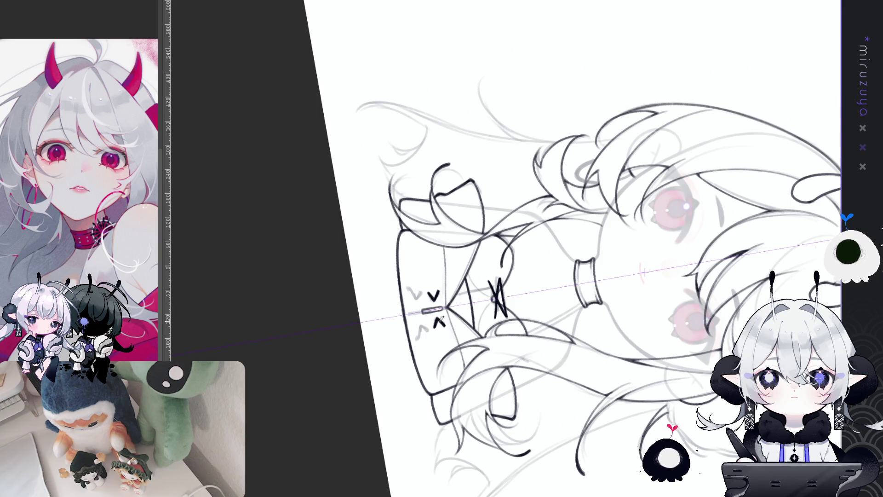
Step: Ink the zipper pull as a bold black line
{"action": "left_click_drag", "start_coordinate": [438, 249], "coordinate": [497, 236]}
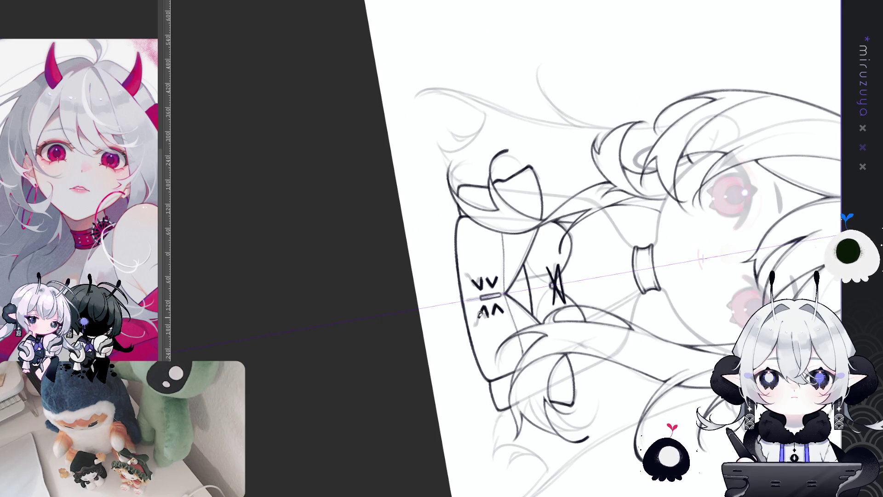
{"action": "mouse_move", "coordinate": [442, 443]}
{"action": "left_mouse_down"}
{"action": "mouse_move", "coordinate": [515, 331]}
{"action": "mouse_move", "coordinate": [528, 315]}
{"action": "mouse_move", "coordinate": [533, 322]}
{"action": "left_mouse_up"}
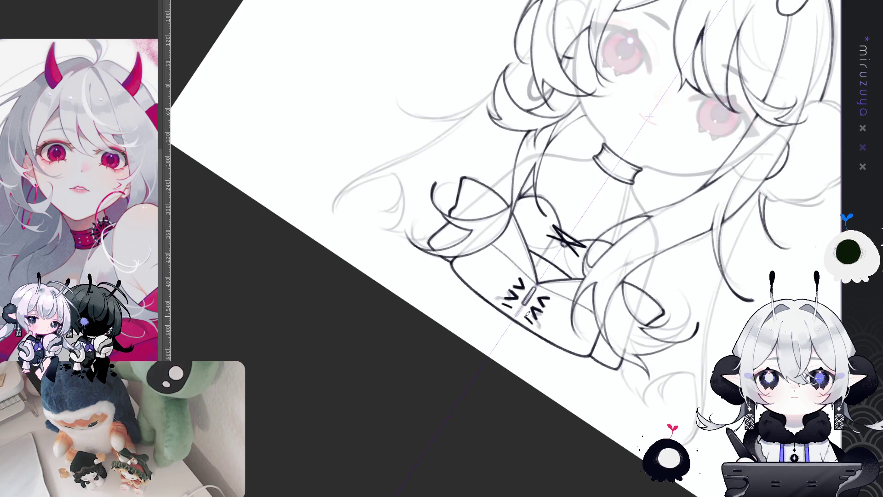
{"action": "left_click_drag", "start_coordinate": [498, 411], "coordinate": [586, 350]}
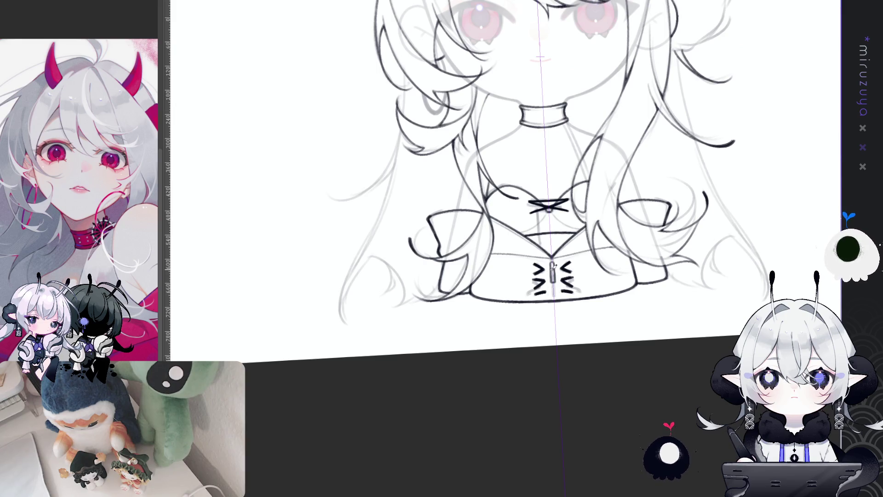
{"action": "mouse_move", "coordinate": [552, 264]}
{"action": "left_mouse_down"}
{"action": "mouse_move", "coordinate": [552, 281]}
{"action": "mouse_move", "coordinate": [553, 258]}
{"action": "left_mouse_up"}
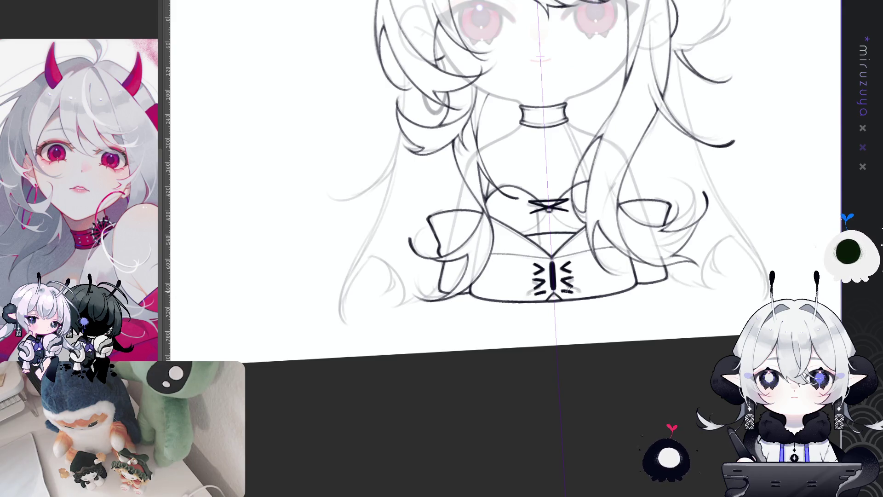
Step: Reset the rotation and zoom out to see the whole head and sketch
{"action": "key", "text": "ctrl+0"}
{"action": "mouse_move", "coordinate": [691, 375]}
{"action": "left_mouse_down"}
{"action": "mouse_move", "coordinate": [697, 399]}
{"action": "mouse_move", "coordinate": [694, 384]}
{"action": "mouse_move", "coordinate": [425, 299]}
{"action": "left_mouse_up"}
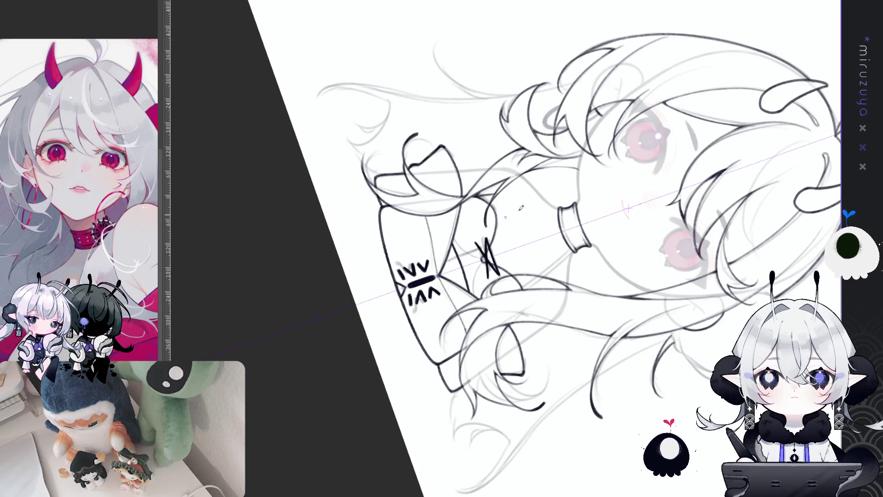
{"action": "key", "text": "ctrl+0"}
{"action": "key", "text": "ctrl+minus"}
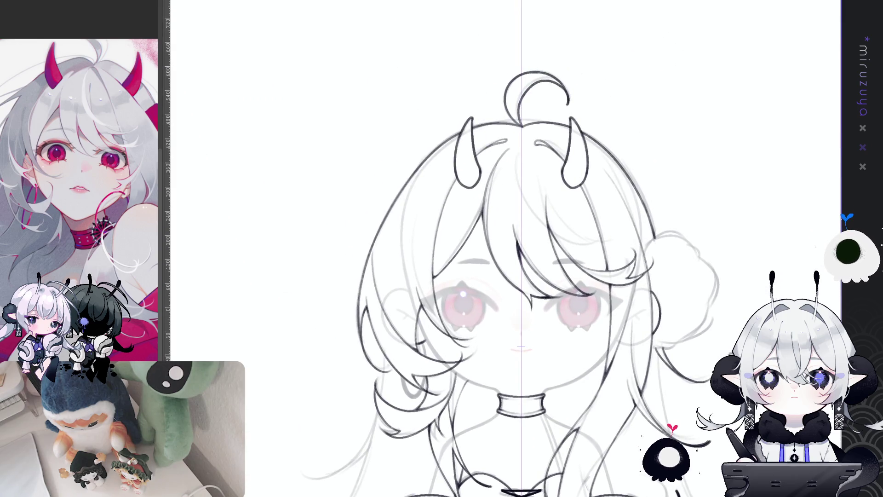
Step: Draw a longer vertical centre line below the neckline lacing, plus a stroke in the bow
{"action": "key", "text": "ctrl+plus"}
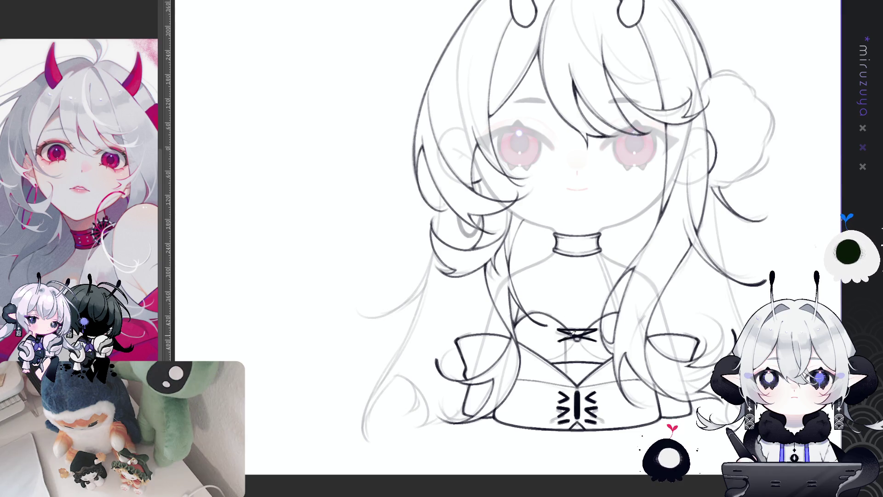
{"action": "left_click_drag", "start_coordinate": [559, 340], "coordinate": [559, 362]}
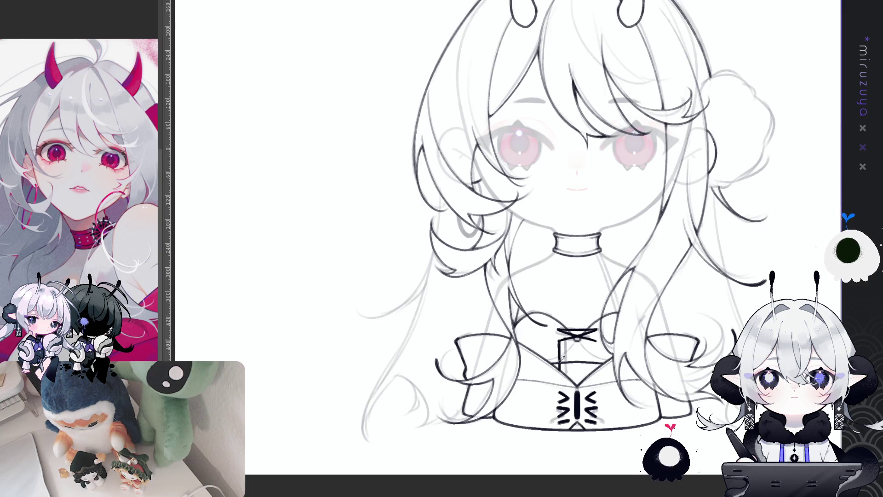
{"action": "key", "text": "ctrl+z"}
{"action": "left_click_drag", "start_coordinate": [560, 337], "coordinate": [561, 372]}
{"action": "left_click_drag", "start_coordinate": [698, 281], "coordinate": [467, 288]}
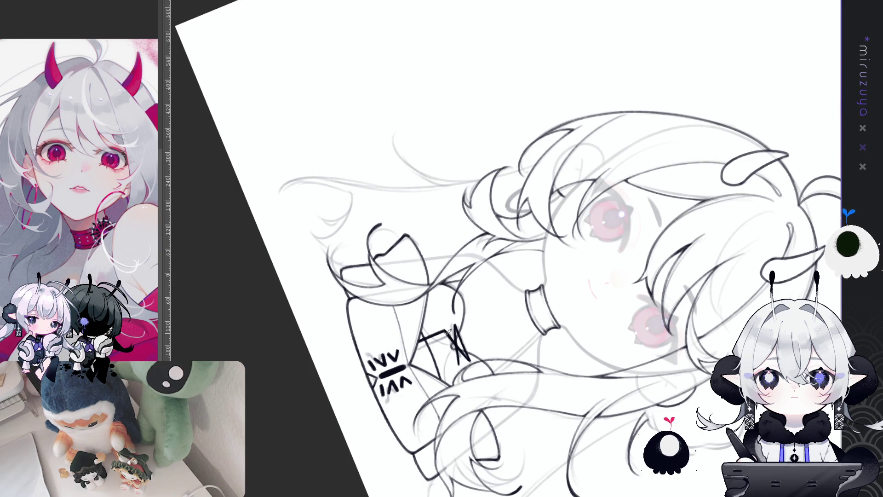
{"action": "mouse_move", "coordinate": [456, 332]}
{"action": "left_mouse_down"}
{"action": "mouse_move", "coordinate": [464, 365]}
{"action": "mouse_move", "coordinate": [575, 322]}
{"action": "left_mouse_up"}
{"action": "left_click_drag", "start_coordinate": [776, 281], "coordinate": [731, 310]}
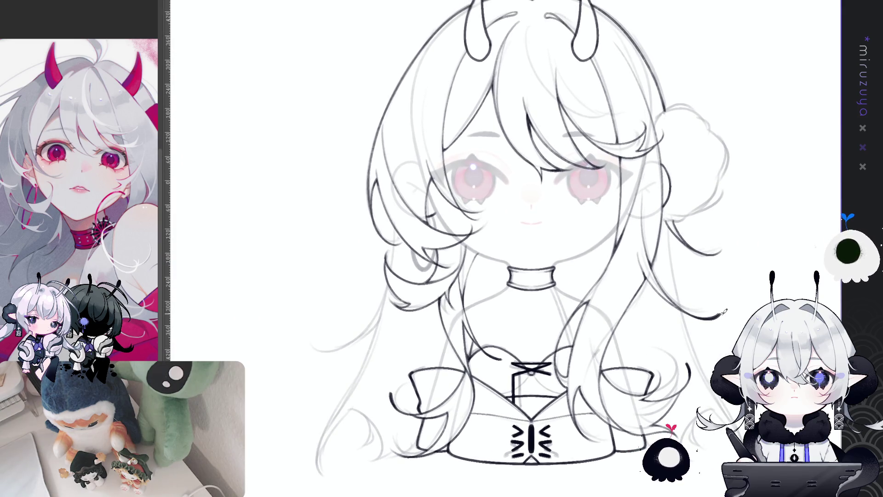
Step: Nudge the view and ink the stroke from the choker down toward the chest
{"action": "left_click_drag", "start_coordinate": [720, 319], "coordinate": [727, 312]}
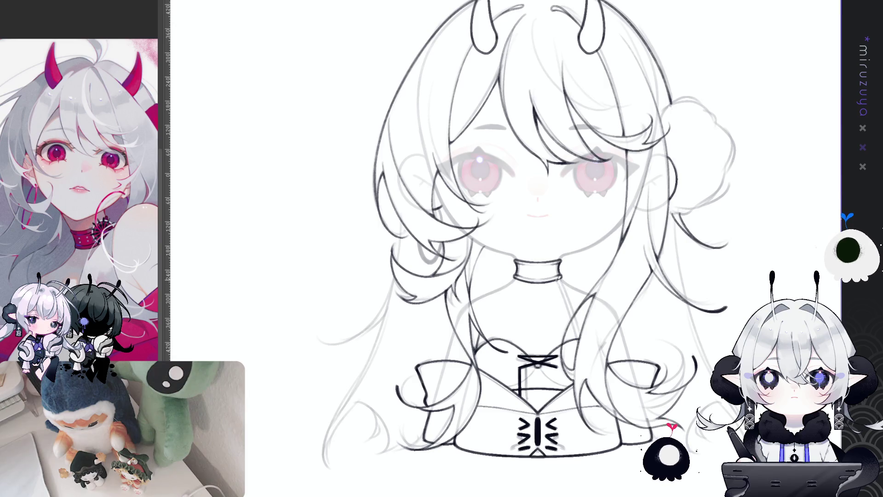
{"action": "left_click_drag", "start_coordinate": [566, 296], "coordinate": [583, 332]}
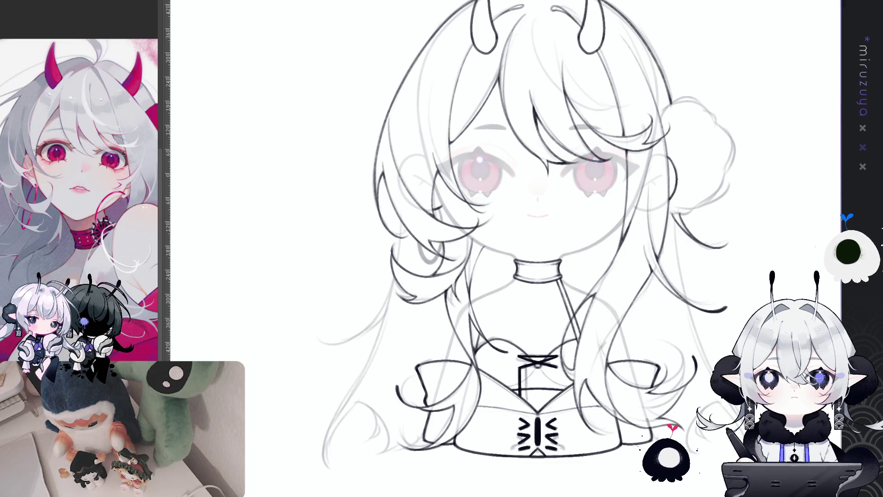
Step: Draw mirrored long hair strands flowing down both sides of the figure
{"action": "scroll", "coordinate": [524, 236], "scroll_direction": "right", "scroll_amount": 2}
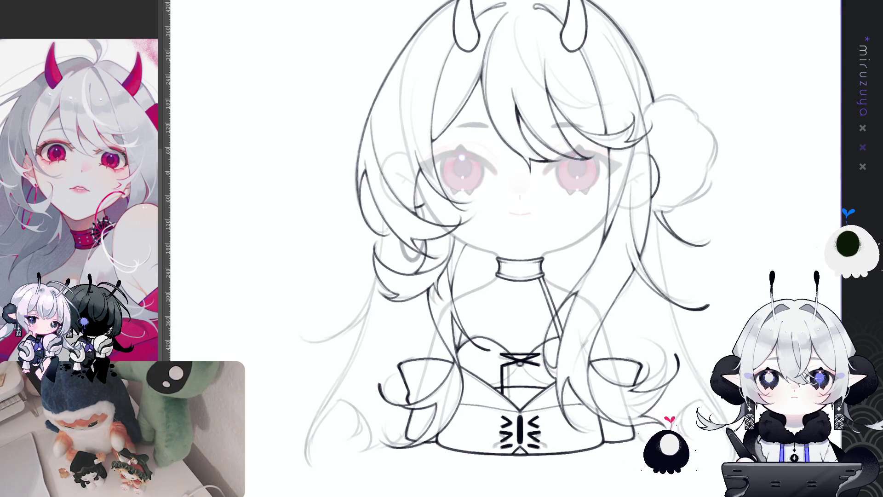
{"action": "scroll", "coordinate": [795, 256], "scroll_direction": "right", "scroll_amount": 2}
{"action": "scroll", "coordinate": [492, 233], "scroll_direction": "right", "scroll_amount": 1}
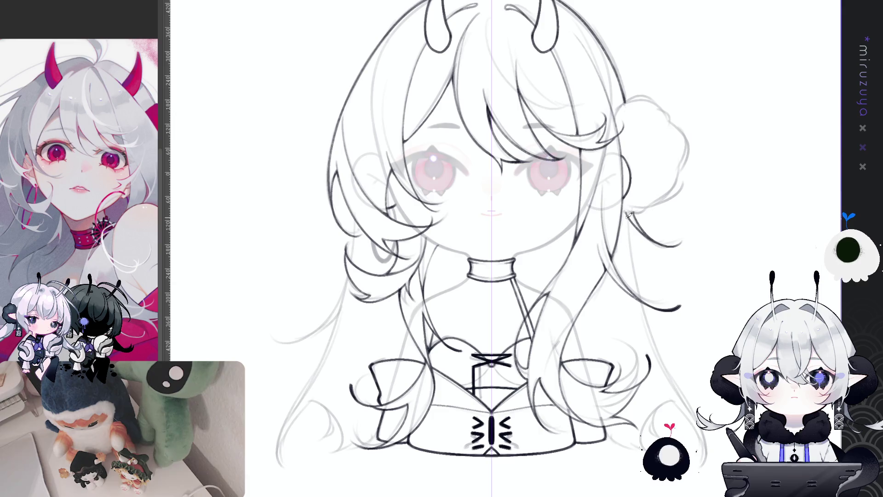
{"action": "left_click_drag", "start_coordinate": [626, 212], "coordinate": [645, 308]}
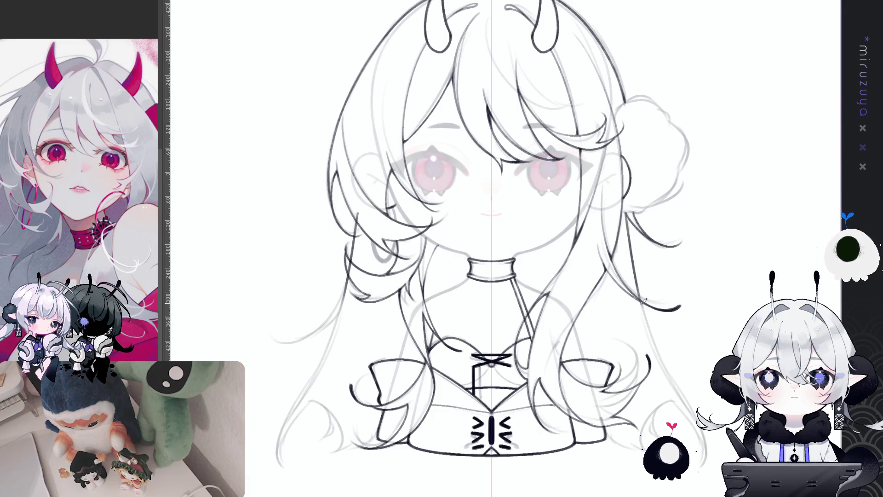
{"action": "mouse_move", "coordinate": [628, 219]}
{"action": "left_mouse_down"}
{"action": "mouse_move", "coordinate": [664, 368]}
{"action": "mouse_move", "coordinate": [702, 442]}
{"action": "left_mouse_up"}
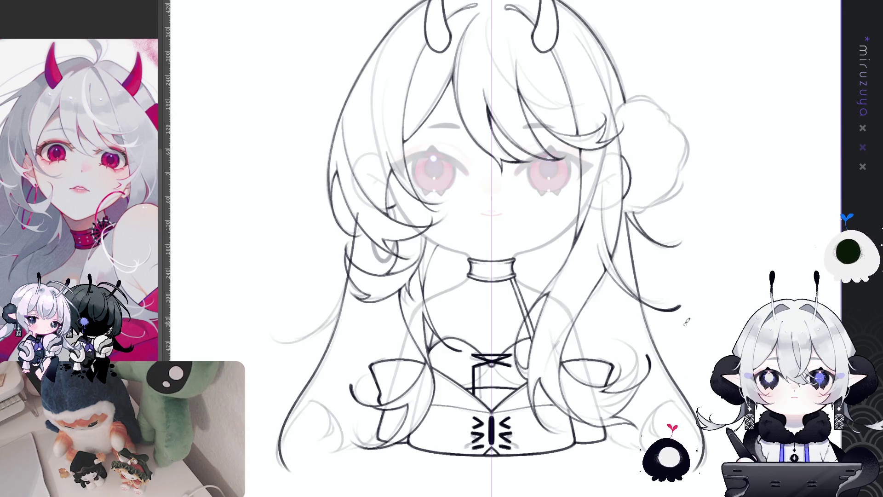
{"action": "mouse_move", "coordinate": [628, 220]}
{"action": "left_mouse_down"}
{"action": "mouse_move", "coordinate": [617, 202]}
{"action": "mouse_move", "coordinate": [685, 395]}
{"action": "mouse_move", "coordinate": [692, 443]}
{"action": "left_mouse_up"}
{"action": "mouse_move", "coordinate": [616, 189]}
{"action": "left_mouse_down"}
{"action": "mouse_move", "coordinate": [635, 305]}
{"action": "mouse_move", "coordinate": [676, 376]}
{"action": "mouse_move", "coordinate": [692, 445]}
{"action": "left_mouse_up"}
{"action": "key", "text": "ctrl+z"}
{"action": "key", "text": "ctrl+z"}
{"action": "key", "text": "ctrl+z"}
{"action": "key", "text": "ctrl+z"}
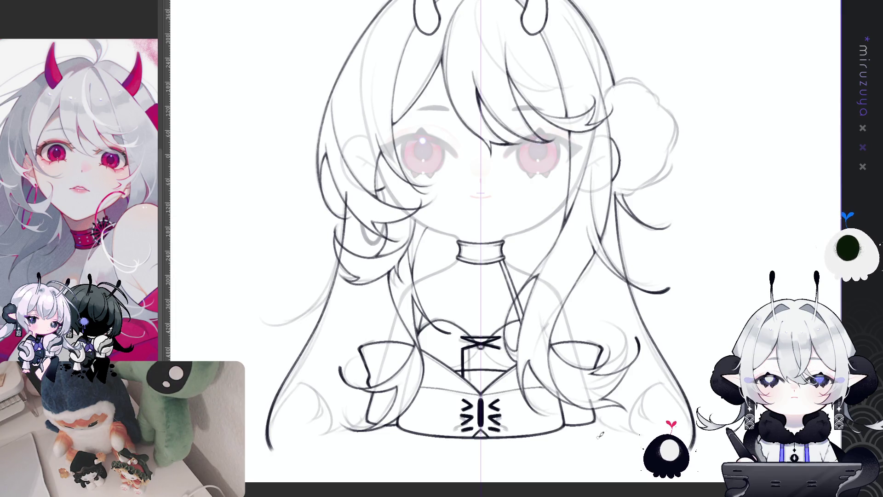
Step: Add and redraw further mirrored strands in the lower hair
{"action": "left_click_drag", "start_coordinate": [308, 372], "coordinate": [404, 314]}
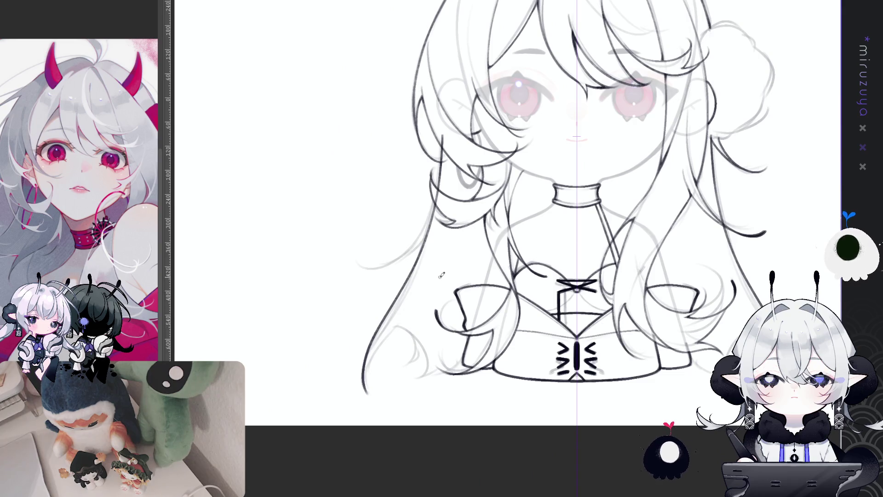
{"action": "left_click_drag", "start_coordinate": [750, 226], "coordinate": [653, 247]}
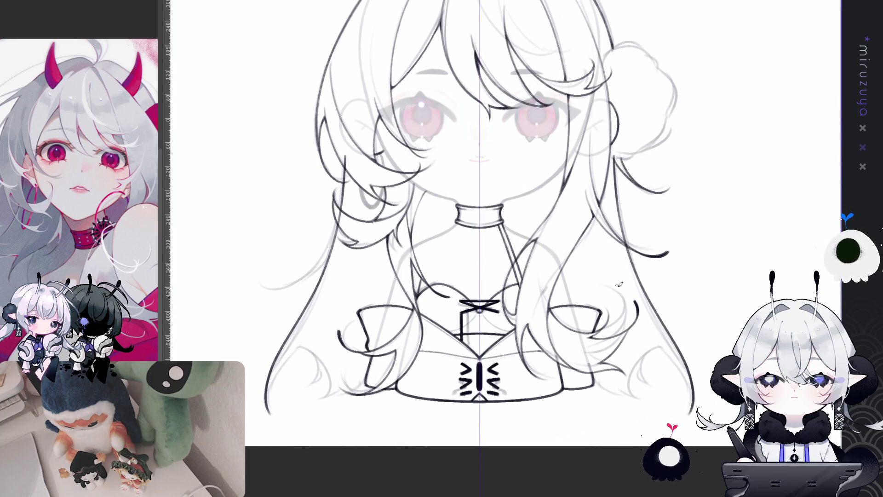
{"action": "left_click_drag", "start_coordinate": [647, 324], "coordinate": [683, 377]}
{"action": "key", "text": "ctrl+z"}
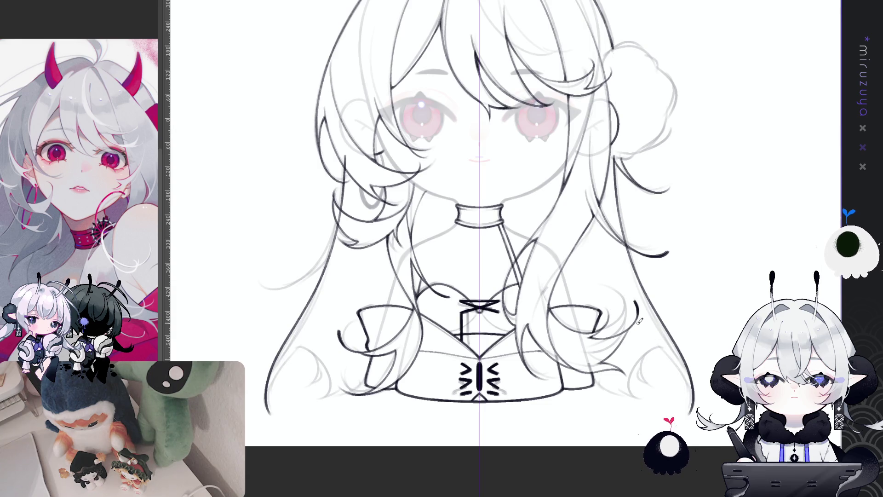
{"action": "left_click_drag", "start_coordinate": [641, 332], "coordinate": [690, 377]}
{"action": "mouse_move", "coordinate": [638, 320]}
{"action": "left_mouse_down"}
{"action": "mouse_move", "coordinate": [678, 302]}
{"action": "mouse_move", "coordinate": [720, 352]}
{"action": "left_mouse_up"}
{"action": "key", "text": "ctrl+z"}
{"action": "key", "text": "ctrl+z"}
{"action": "mouse_move", "coordinate": [678, 303]}
{"action": "left_mouse_down"}
{"action": "mouse_move", "coordinate": [717, 347]}
{"action": "mouse_move", "coordinate": [693, 329]}
{"action": "left_mouse_up"}
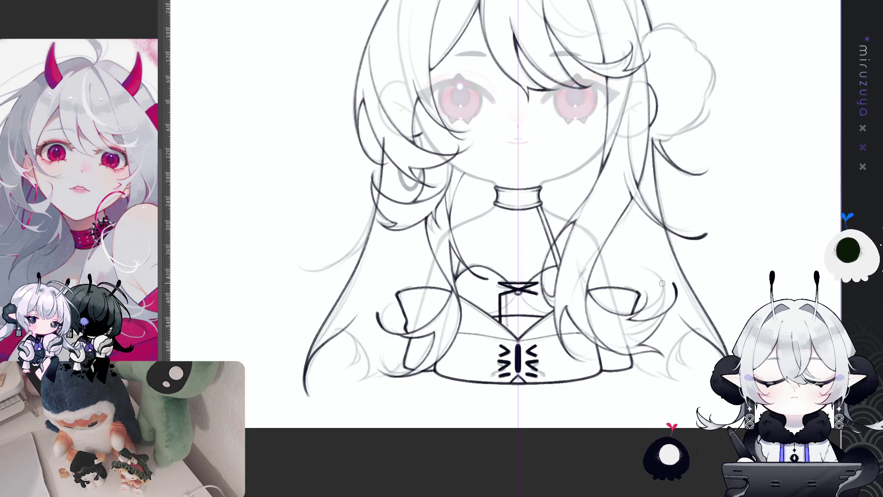
Step: Add extra strands along the right hair and a mirrored curl at the hair ends
{"action": "mouse_move", "coordinate": [633, 211]}
{"action": "left_mouse_down"}
{"action": "mouse_move", "coordinate": [643, 263]}
{"action": "mouse_move", "coordinate": [672, 318]}
{"action": "left_mouse_up"}
{"action": "mouse_move", "coordinate": [645, 225]}
{"action": "left_mouse_down"}
{"action": "mouse_move", "coordinate": [666, 298]}
{"action": "mouse_move", "coordinate": [698, 330]}
{"action": "left_mouse_up"}
{"action": "key", "text": "ctrl+z"}
{"action": "key", "text": "ctrl+z"}
{"action": "mouse_move", "coordinate": [661, 269]}
{"action": "left_mouse_down"}
{"action": "mouse_move", "coordinate": [679, 315]}
{"action": "mouse_move", "coordinate": [697, 327]}
{"action": "left_mouse_up"}
{"action": "key", "text": "ctrl+z"}
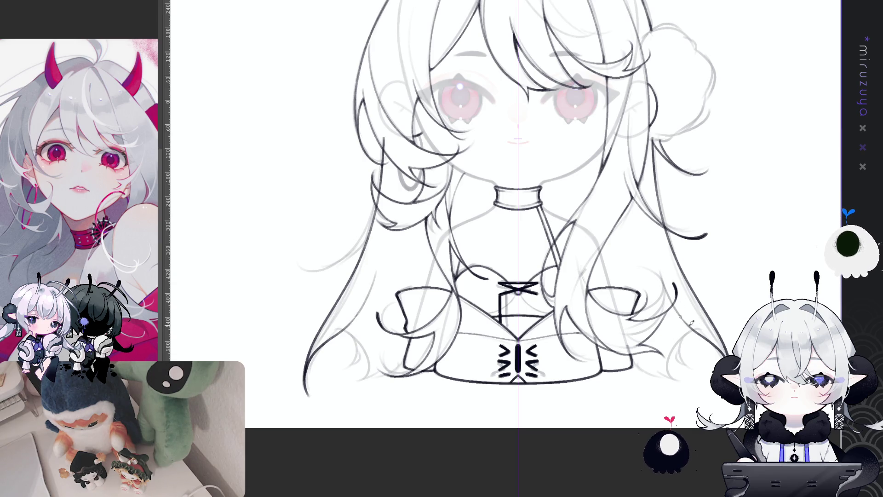
{"action": "left_click_drag", "start_coordinate": [671, 297], "coordinate": [694, 325]}
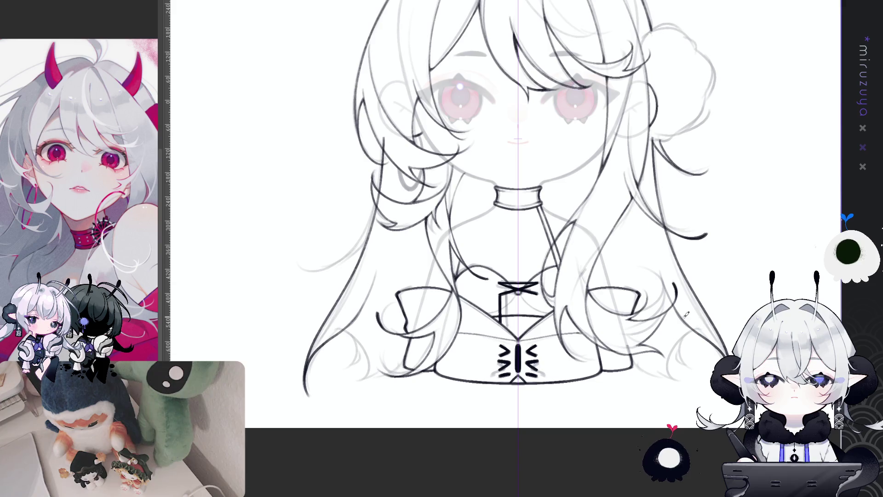
{"action": "left_click_drag", "start_coordinate": [684, 268], "coordinate": [662, 246]}
{"action": "mouse_move", "coordinate": [662, 318]}
{"action": "left_mouse_down"}
{"action": "mouse_move", "coordinate": [658, 362]}
{"action": "mouse_move", "coordinate": [527, 339]}
{"action": "left_mouse_up"}
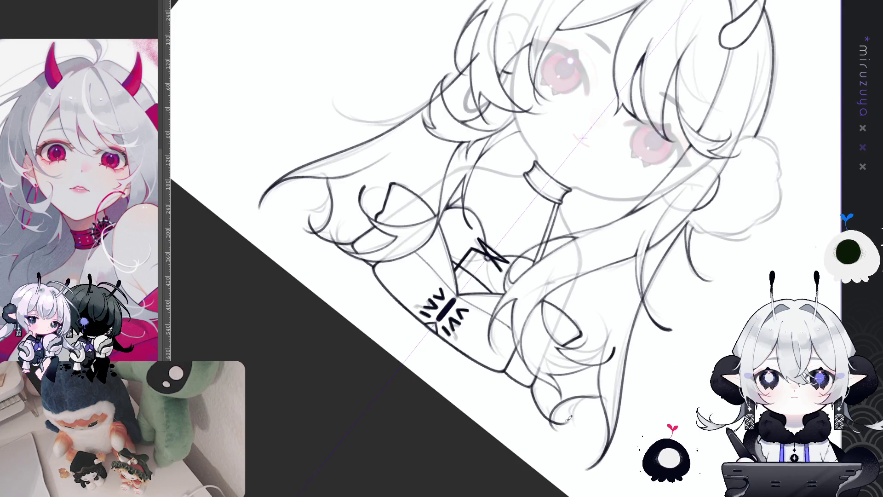
Step: Undo the stray mirrored hair-tip stroke
{"action": "key", "text": "ctrl+@"}
{"action": "key", "text": "asciicircum"}
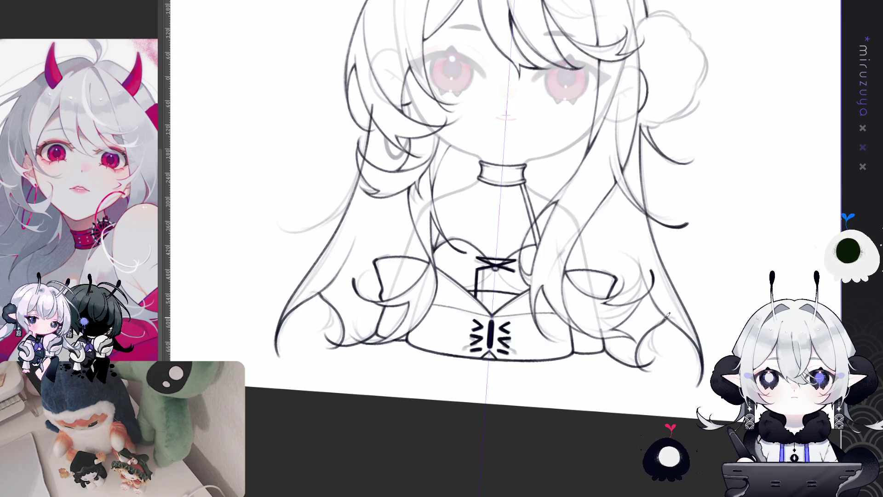
{"action": "left_click_drag", "start_coordinate": [695, 287], "coordinate": [694, 335]}
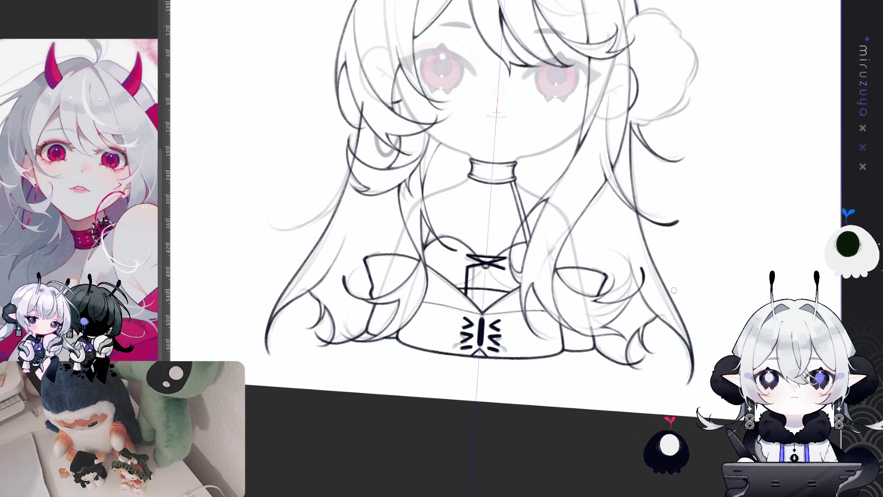
{"action": "key", "text": "ctrl+z"}
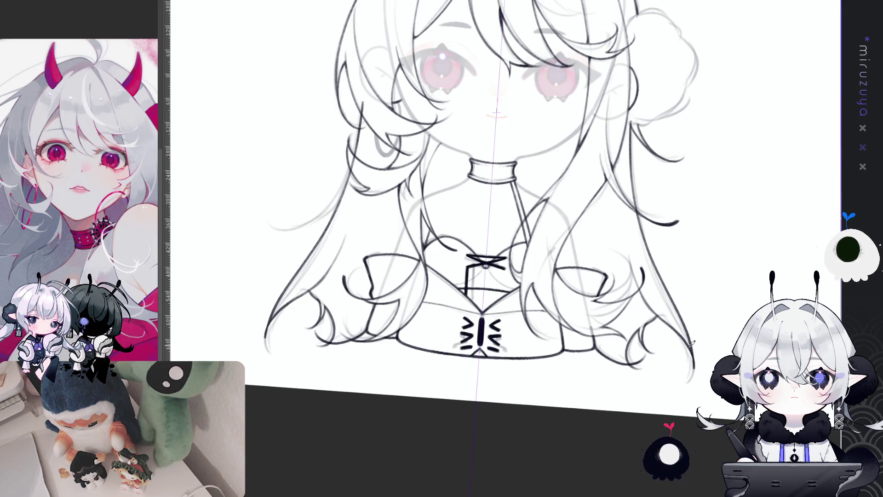
Step: Redraw the mouth lower as a small curved smile
{"action": "scroll", "coordinate": [478, 249], "scroll_direction": "down", "scroll_amount": 2}
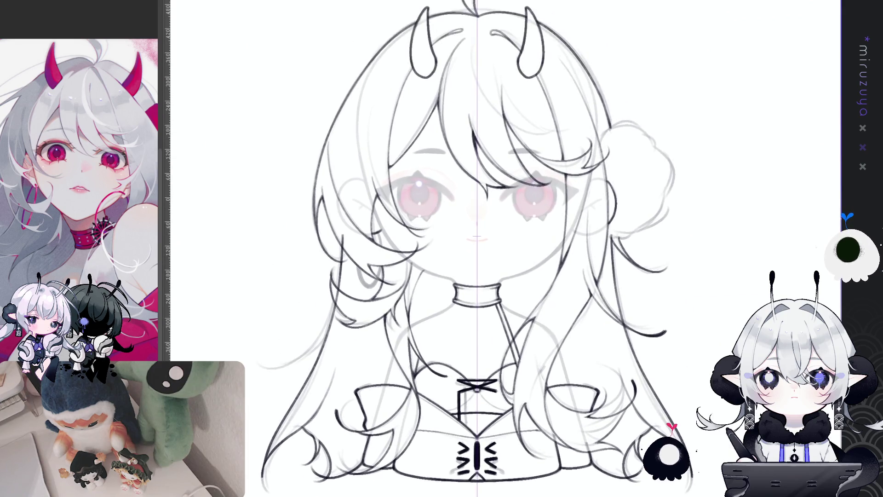
{"action": "left_click_drag", "start_coordinate": [848, 302], "coordinate": [823, 274]}
{"action": "left_click_drag", "start_coordinate": [444, 210], "coordinate": [461, 210]}
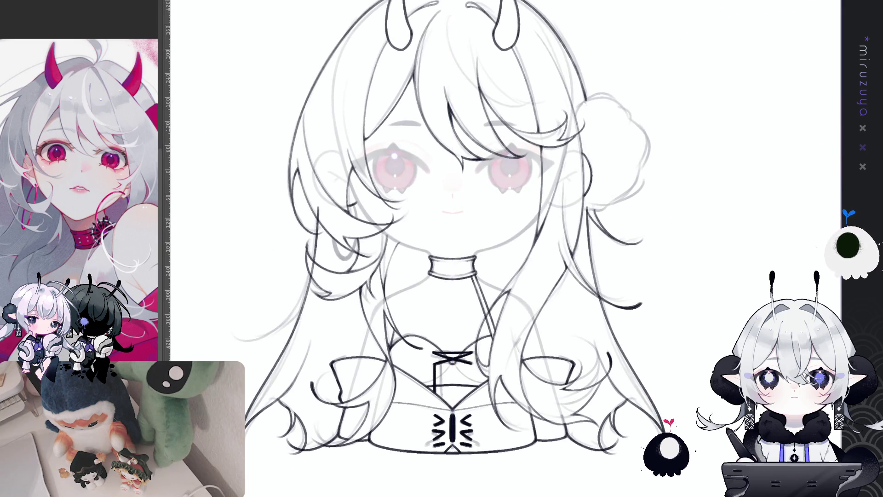
Step: On the flipped canvas, redraw a cleaner line along the right hair strand
{"action": "key", "text": "h"}
{"action": "mouse_move", "coordinate": [575, 276]}
{"action": "left_mouse_down"}
{"action": "mouse_move", "coordinate": [530, 363]}
{"action": "mouse_move", "coordinate": [557, 410]}
{"action": "left_mouse_up"}
{"action": "left_click_drag", "start_coordinate": [536, 316], "coordinate": [553, 413]}
{"action": "key", "text": "ctrl+z"}
{"action": "left_click_drag", "start_coordinate": [533, 322], "coordinate": [543, 389]}
{"action": "left_click_drag", "start_coordinate": [526, 355], "coordinate": [530, 385]}
{"action": "key", "text": "ctrl+z"}
{"action": "left_click_drag", "start_coordinate": [522, 346], "coordinate": [542, 388]}
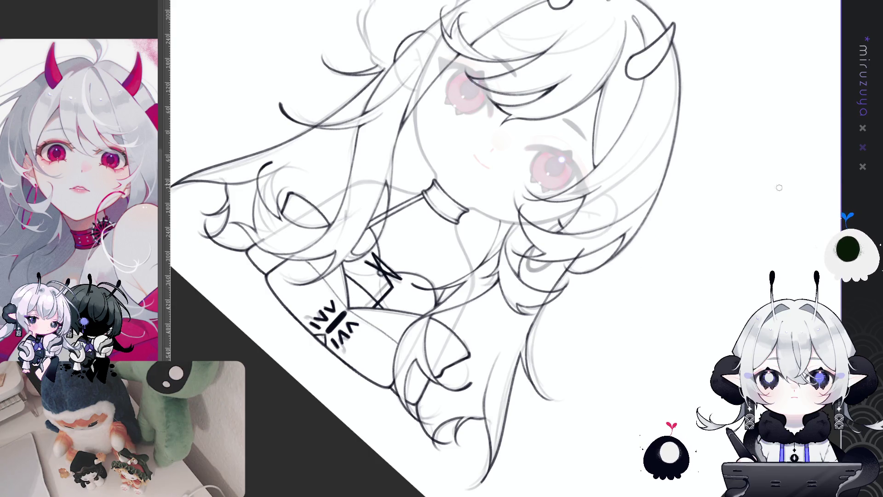
{"action": "key", "text": "ctrl+0"}
{"action": "left_click_drag", "start_coordinate": [849, 349], "coordinate": [723, 335]}
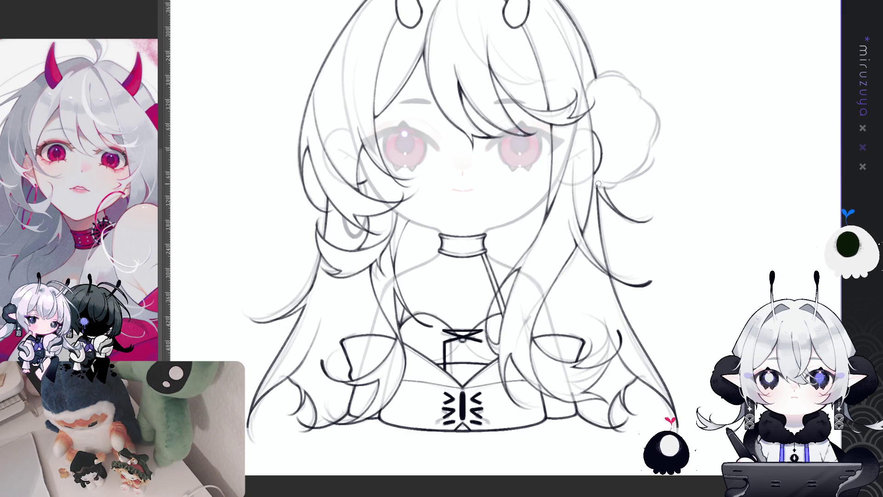
Step: Show the centre symmetry guide and draw a long mirrored strand in the right hair
{"action": "key", "text": "ctrl+2"}
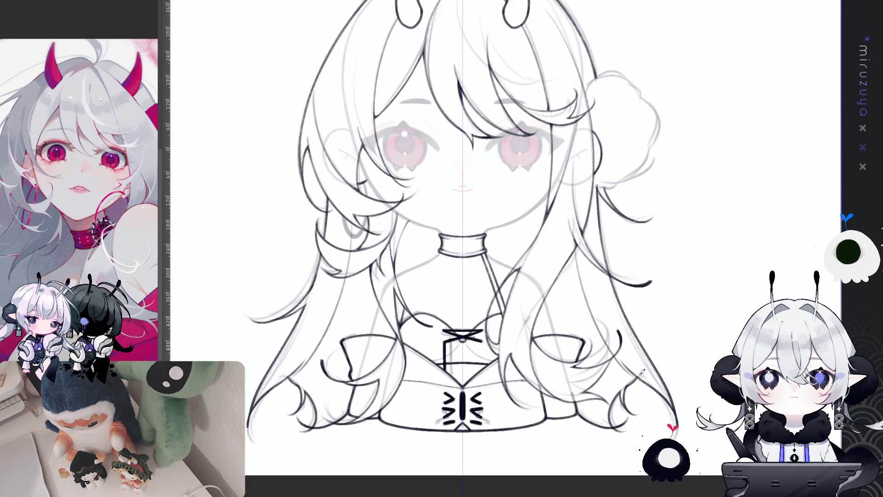
{"action": "left_click_drag", "start_coordinate": [569, 221], "coordinate": [590, 322]}
{"action": "key", "text": "ctrl+z"}
{"action": "mouse_move", "coordinate": [574, 213]}
{"action": "left_mouse_down"}
{"action": "mouse_move", "coordinate": [579, 276]}
{"action": "mouse_move", "coordinate": [625, 366]}
{"action": "left_mouse_up"}
{"action": "key", "text": "ctrl+z"}
{"action": "left_click_drag", "start_coordinate": [575, 242], "coordinate": [624, 360]}
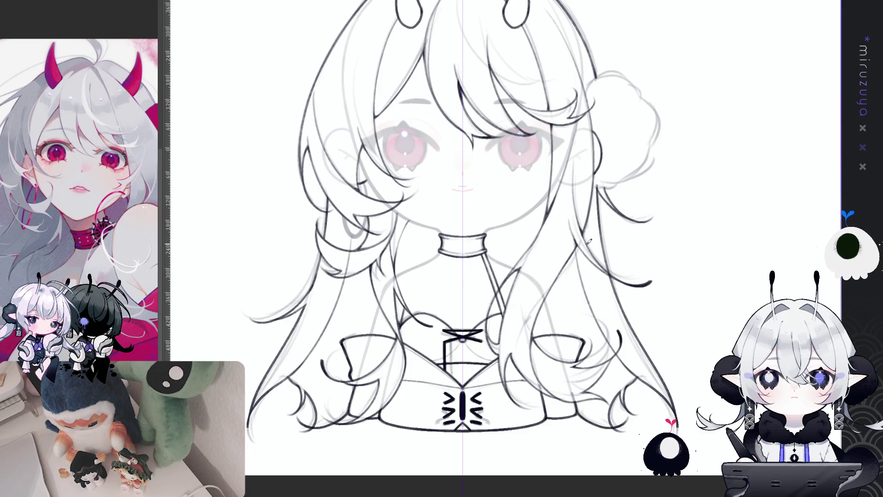
Step: Try short mirrored strokes inside both hair sides, then return the view upright
{"action": "left_click_drag", "start_coordinate": [353, 217], "coordinate": [354, 250]}
{"action": "key", "text": "ctrl+z"}
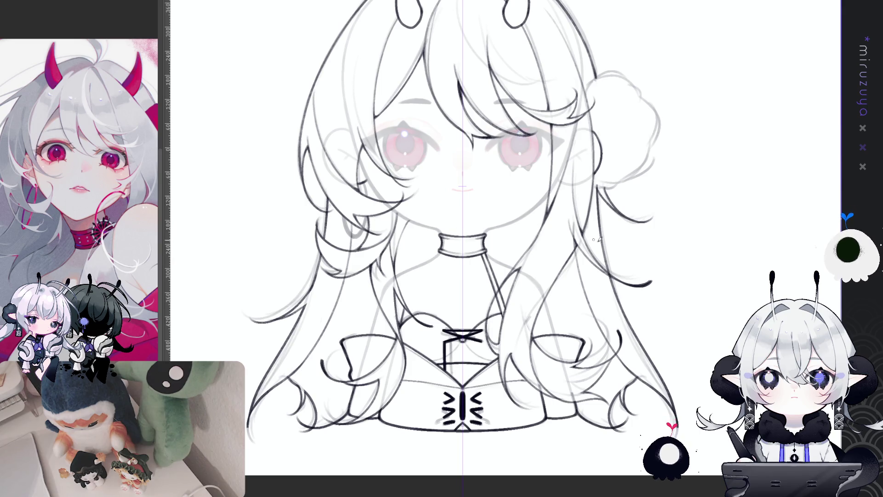
{"action": "left_click_drag", "start_coordinate": [640, 368], "coordinate": [609, 395]}
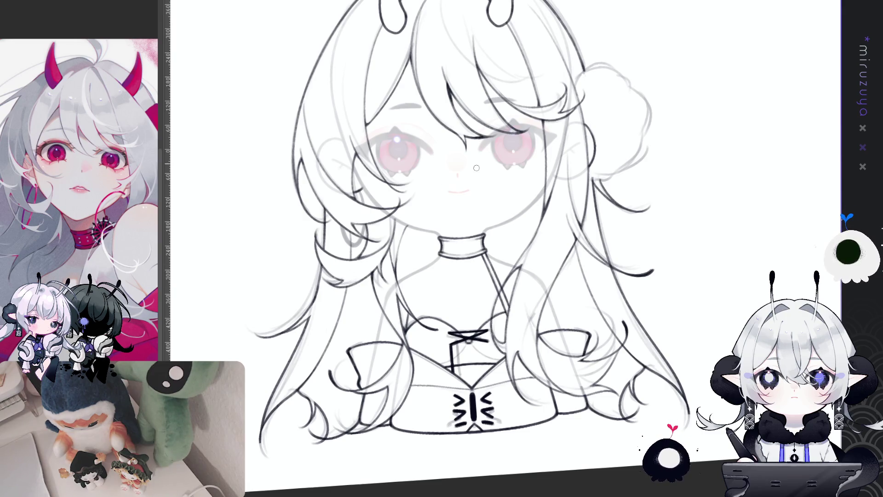
{"action": "key", "text": "ctrl+@"}
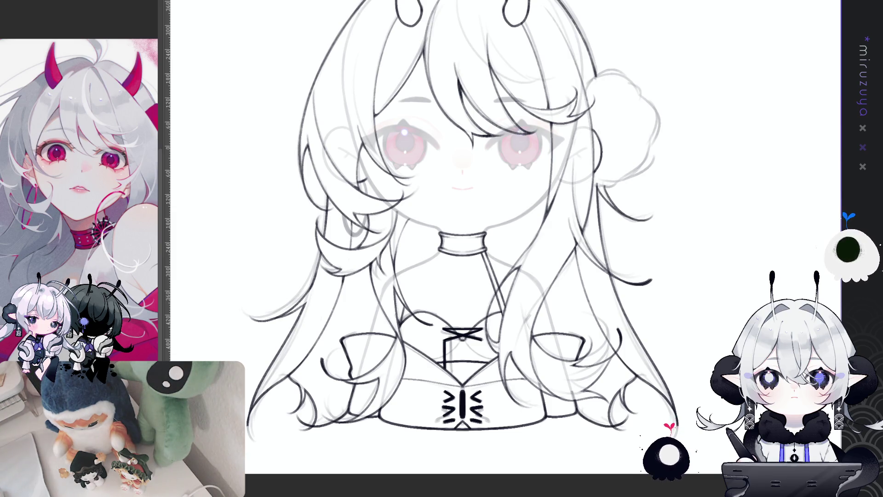
{"action": "mouse_move", "coordinate": [724, 236]}
{"action": "left_mouse_down"}
{"action": "mouse_move", "coordinate": [752, 311]}
{"action": "mouse_move", "coordinate": [751, 299]}
{"action": "left_mouse_up"}
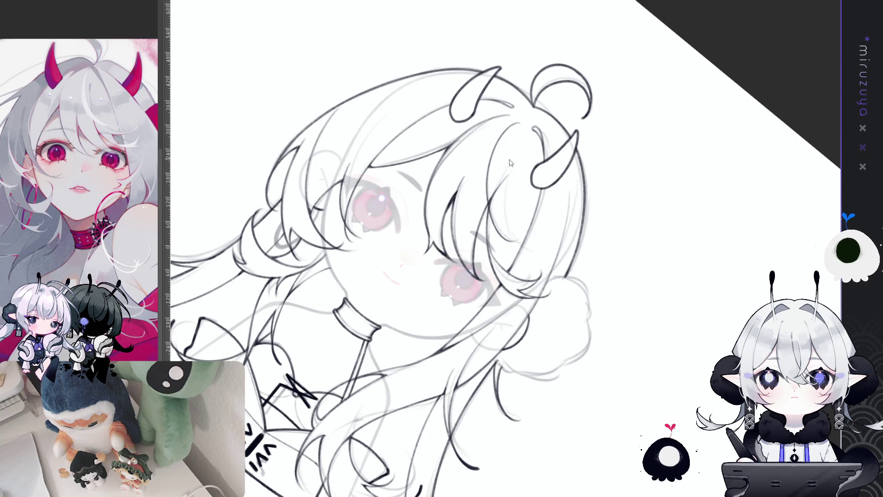
{"action": "left_click_drag", "start_coordinate": [511, 132], "coordinate": [508, 233]}
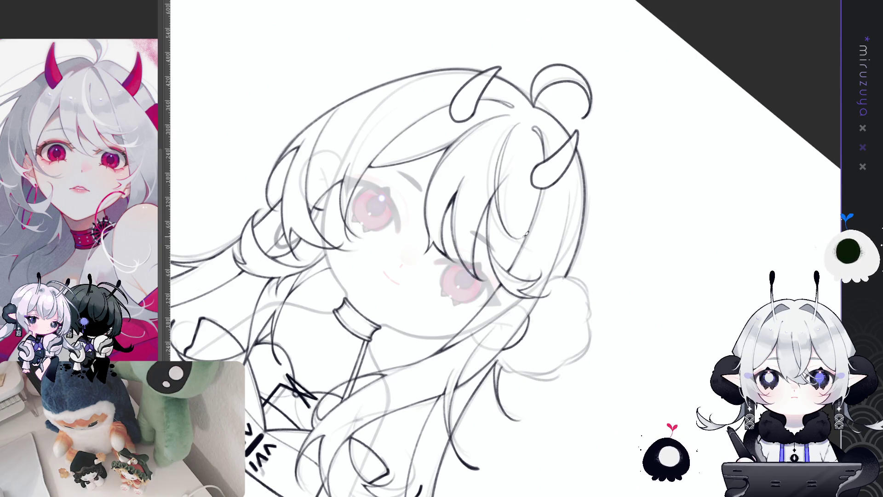
{"action": "key", "text": "ctrl+z"}
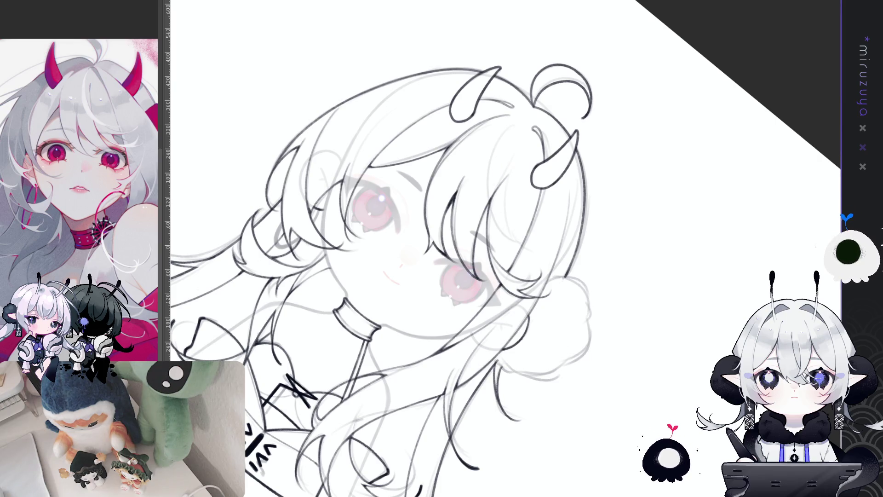
{"action": "key", "text": "ctrl+minus"}
{"action": "key", "text": "ctrl+minus"}
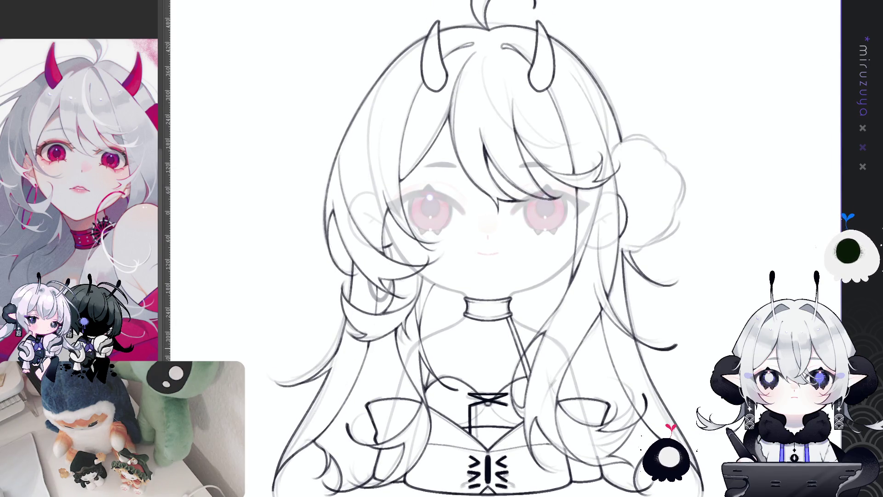
{"action": "left_click_drag", "start_coordinate": [488, 249], "coordinate": [473, 235]}
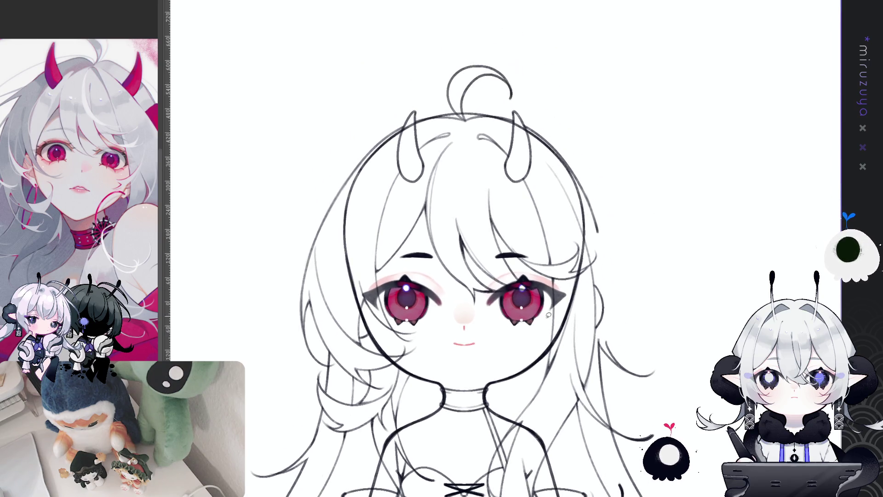
Step: Lasso and remove the round head guideline
{"action": "left_click_drag", "start_coordinate": [554, 363], "coordinate": [602, 199]}
{"action": "mouse_move", "coordinate": [598, 166]}
{"action": "left_mouse_down"}
{"action": "mouse_move", "coordinate": [487, 65]}
{"action": "mouse_move", "coordinate": [321, 258]}
{"action": "mouse_move", "coordinate": [361, 310]}
{"action": "mouse_move", "coordinate": [363, 254]}
{"action": "mouse_move", "coordinate": [501, 161]}
{"action": "mouse_move", "coordinate": [583, 228]}
{"action": "left_mouse_up"}
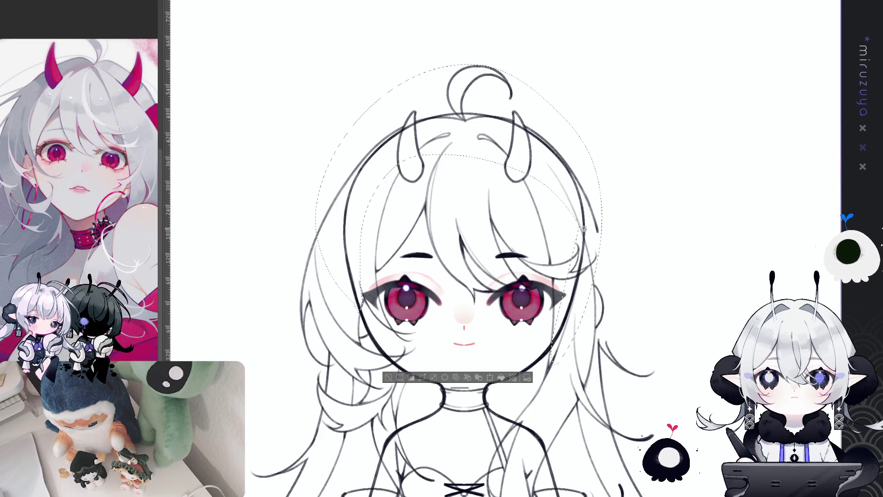
{"action": "key", "text": "ctrl+d"}
Step: Draw a clean lower edge line along the choker
{"action": "mouse_move", "coordinate": [641, 399]}
{"action": "left_mouse_down"}
{"action": "mouse_move", "coordinate": [666, 346]}
{"action": "mouse_move", "coordinate": [660, 261]}
{"action": "left_mouse_up"}
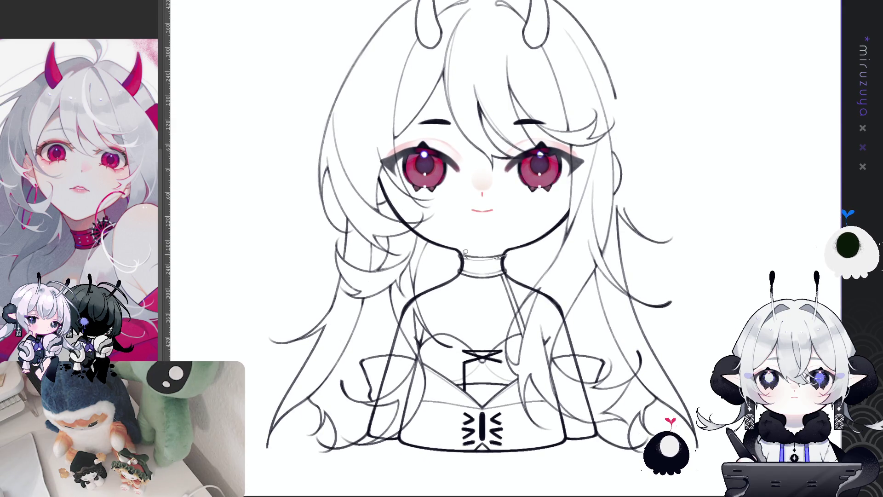
{"action": "mouse_move", "coordinate": [457, 261]}
{"action": "left_mouse_down"}
{"action": "mouse_move", "coordinate": [460, 272]}
{"action": "mouse_move", "coordinate": [505, 269]}
{"action": "mouse_move", "coordinate": [522, 246]}
{"action": "left_mouse_up"}
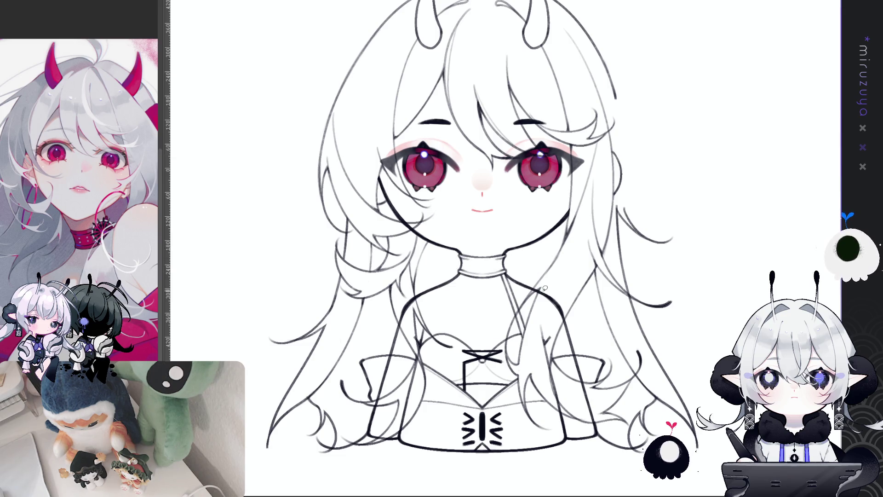
{"action": "mouse_move", "coordinate": [529, 289]}
{"action": "left_mouse_down"}
{"action": "mouse_move", "coordinate": [543, 312]}
{"action": "mouse_move", "coordinate": [564, 318]}
{"action": "left_mouse_up"}
{"action": "key", "text": "ctrl+d"}
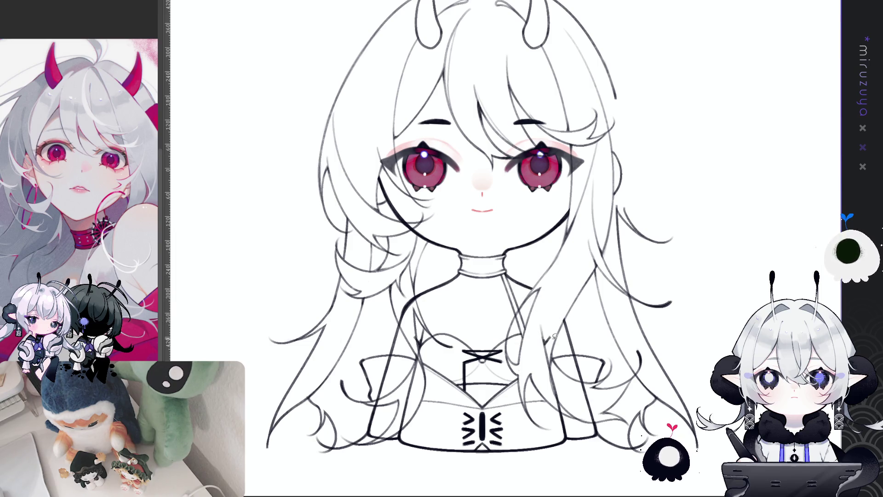
Step: Clear stray lines beside the right hair and delete the trial curves under the dress and sleeve
{"action": "left_click_drag", "start_coordinate": [553, 358], "coordinate": [564, 411]}
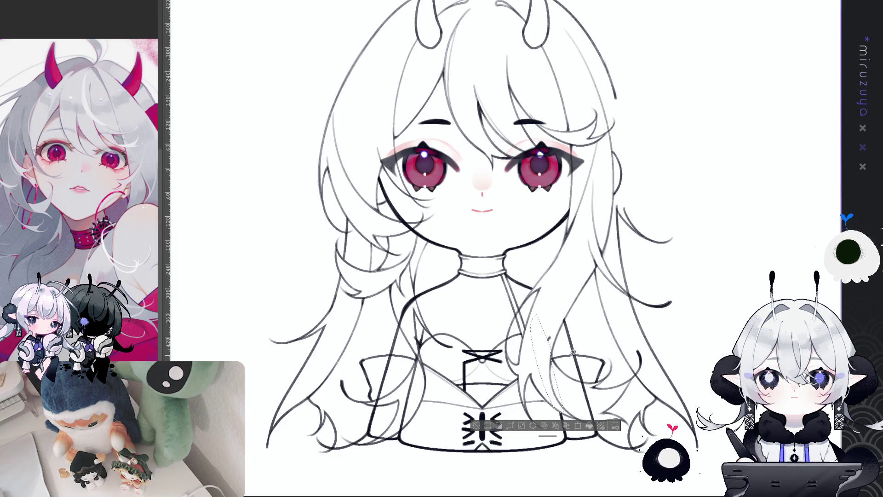
{"action": "left_click_drag", "start_coordinate": [579, 351], "coordinate": [605, 414]}
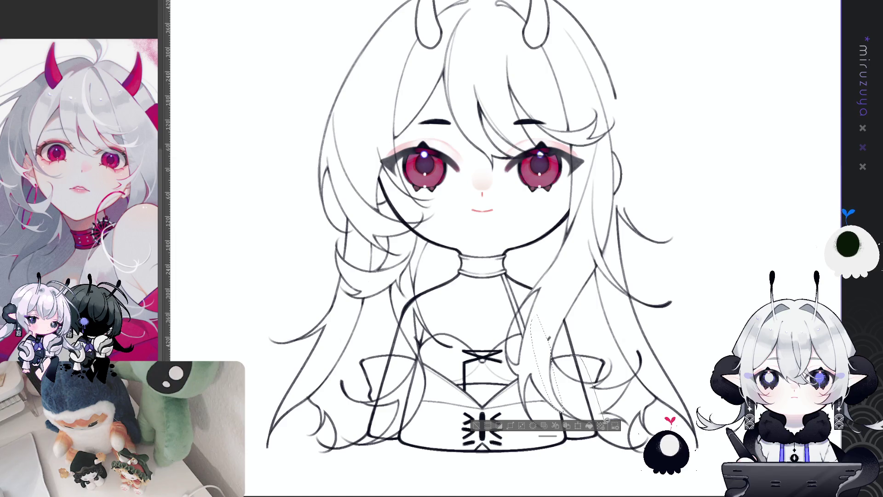
{"action": "key", "text": "ctrl+d"}
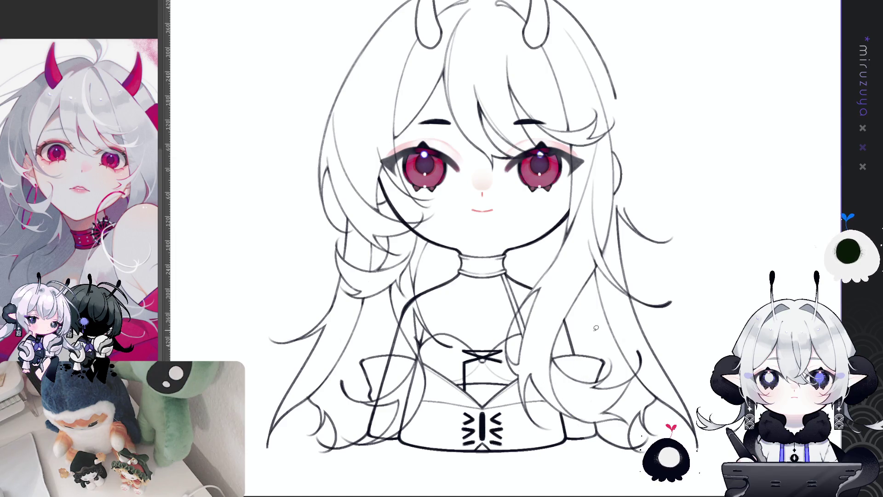
{"action": "left_click_drag", "start_coordinate": [584, 386], "coordinate": [623, 340]}
{"action": "mouse_move", "coordinate": [633, 389]}
{"action": "left_mouse_down"}
{"action": "mouse_move", "coordinate": [587, 416]}
{"action": "mouse_move", "coordinate": [406, 389]}
{"action": "left_mouse_up"}
{"action": "mouse_move", "coordinate": [401, 322]}
{"action": "left_mouse_down"}
{"action": "mouse_move", "coordinate": [439, 313]}
{"action": "mouse_move", "coordinate": [457, 325]}
{"action": "left_mouse_up"}
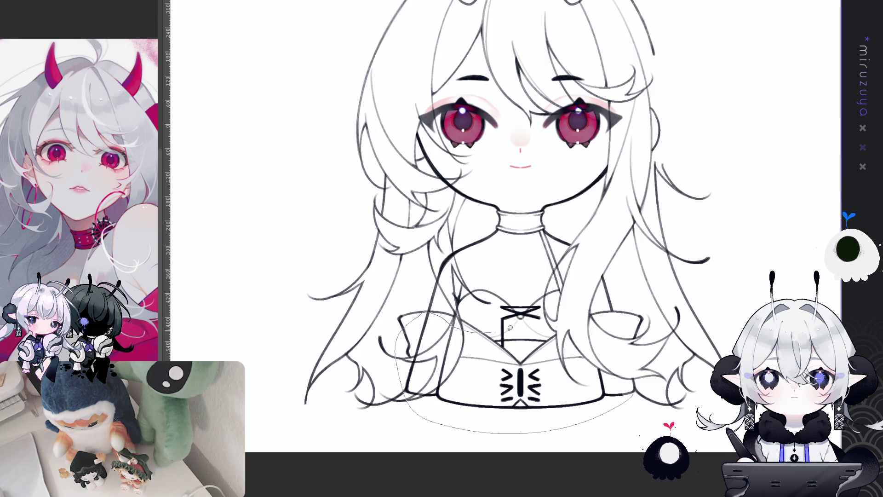
{"action": "key", "text": "ctrl+a"}
{"action": "key", "text": "Delete"}
{"action": "key", "text": "ctrl+d"}
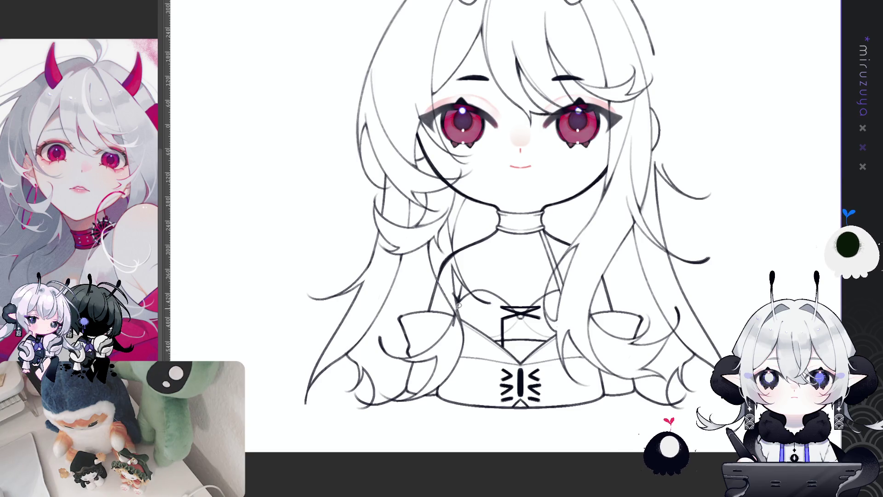
Step: Delete a small stray area near the left sleeve and deselect
{"action": "key", "text": "Delete"}
{"action": "mouse_move", "coordinate": [452, 240]}
{"action": "left_mouse_down"}
{"action": "mouse_move", "coordinate": [450, 322]}
{"action": "mouse_move", "coordinate": [455, 297]}
{"action": "left_mouse_up"}
{"action": "key", "text": "ctrl+d"}
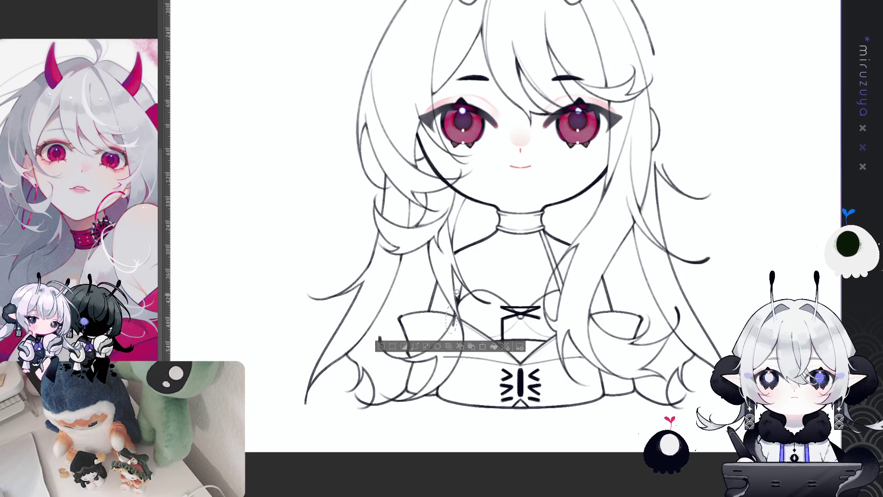
{"action": "key", "text": "ctrl+d"}
{"action": "left_click_drag", "start_coordinate": [710, 295], "coordinate": [709, 373]}
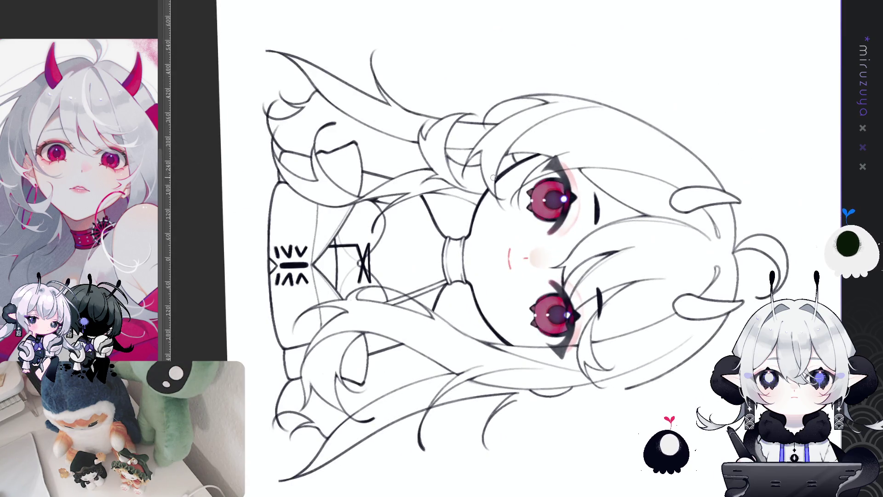
Step: Extend the hair puff's right contour and add a short stroke along its lower edge
{"action": "key", "text": "ctrl+0"}
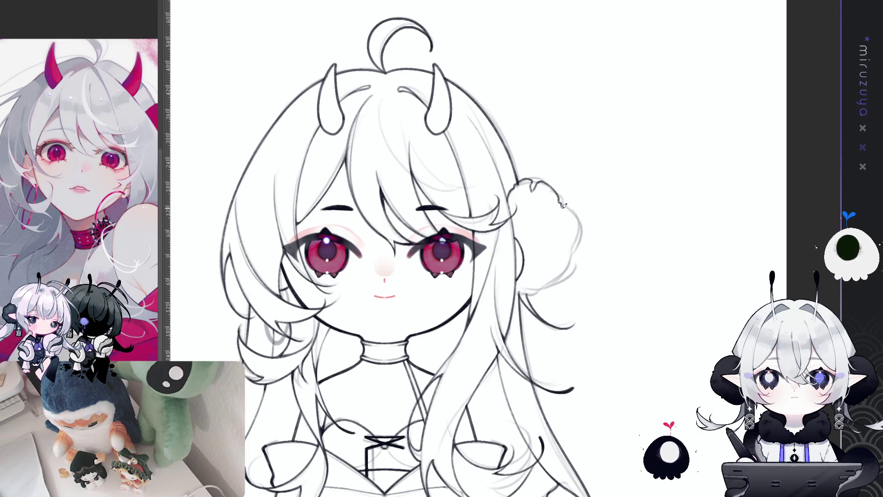
{"action": "mouse_move", "coordinate": [562, 208]}
{"action": "left_mouse_down"}
{"action": "mouse_move", "coordinate": [572, 234]}
{"action": "mouse_move", "coordinate": [561, 271]}
{"action": "left_mouse_up"}
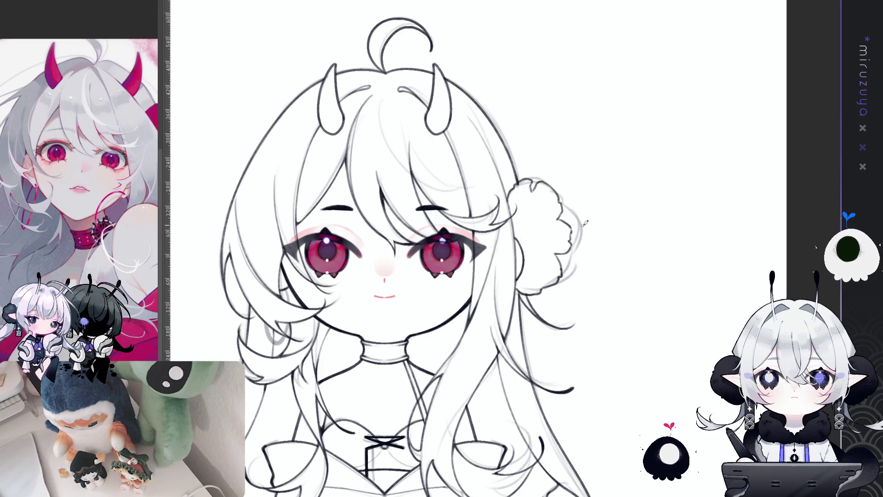
{"action": "mouse_move", "coordinate": [582, 225]}
{"action": "left_mouse_down"}
{"action": "mouse_move", "coordinate": [593, 276]}
{"action": "mouse_move", "coordinate": [565, 418]}
{"action": "mouse_move", "coordinate": [623, 276]}
{"action": "mouse_move", "coordinate": [528, 214]}
{"action": "left_mouse_up"}
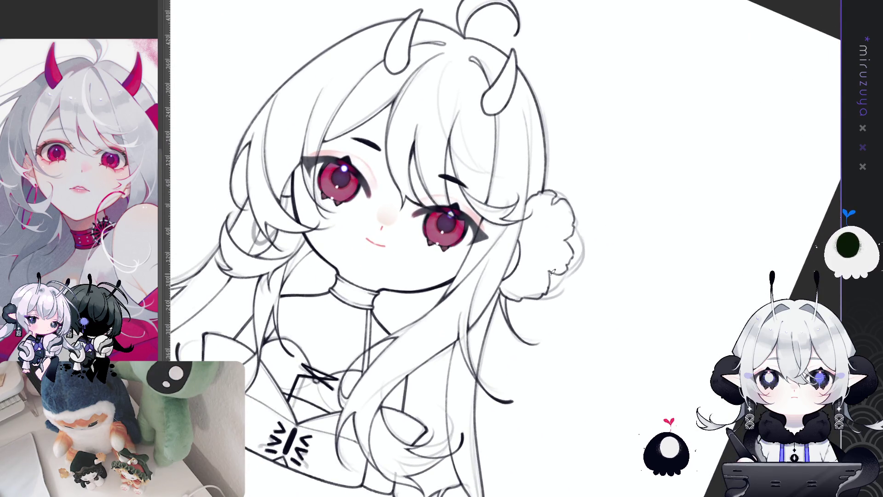
{"action": "left_click_drag", "start_coordinate": [564, 300], "coordinate": [552, 279]}
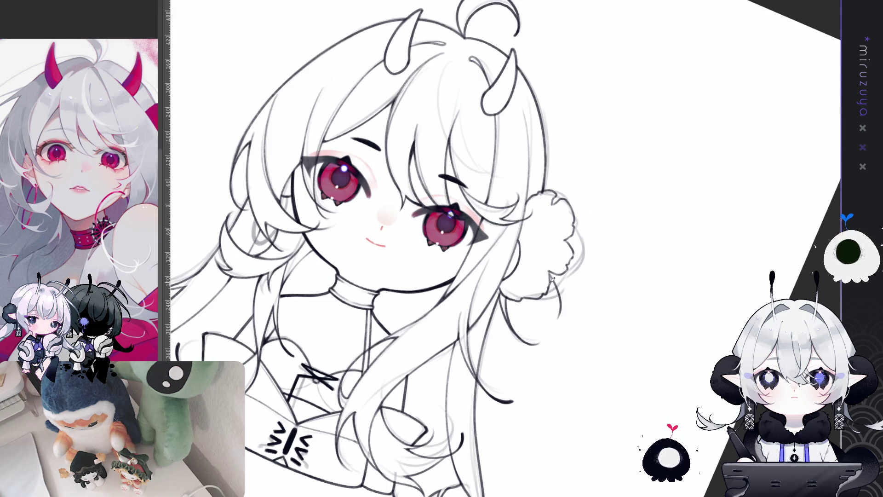
Step: Rotate the canvas sideways to inspect the lineart, then return it upright
{"action": "mouse_move", "coordinate": [589, 337]}
{"action": "left_mouse_down"}
{"action": "mouse_move", "coordinate": [643, 414]}
{"action": "mouse_move", "coordinate": [677, 237]}
{"action": "mouse_move", "coordinate": [694, 424]}
{"action": "mouse_move", "coordinate": [554, 304]}
{"action": "left_mouse_up"}
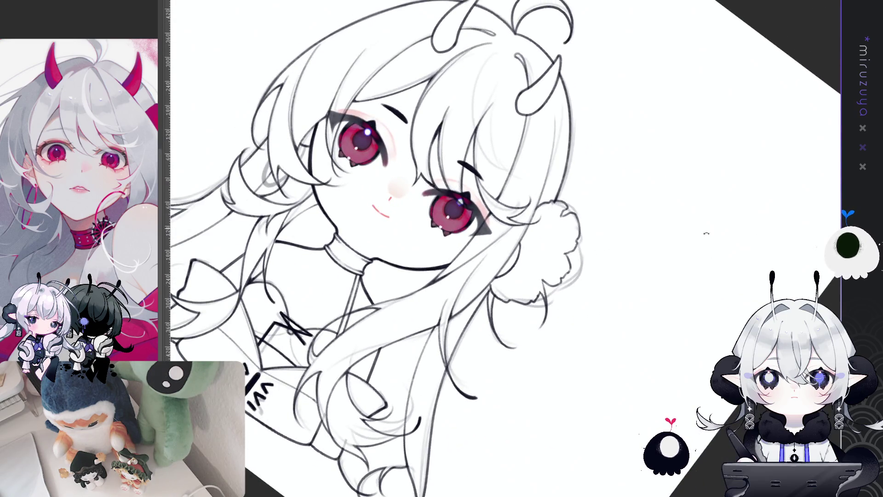
{"action": "left_click_drag", "start_coordinate": [703, 225], "coordinate": [625, 365]}
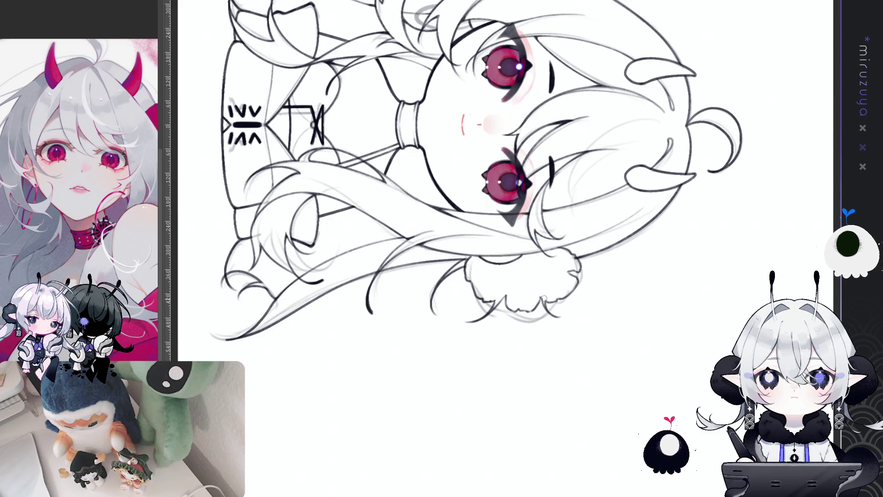
{"action": "key", "text": "Escape"}
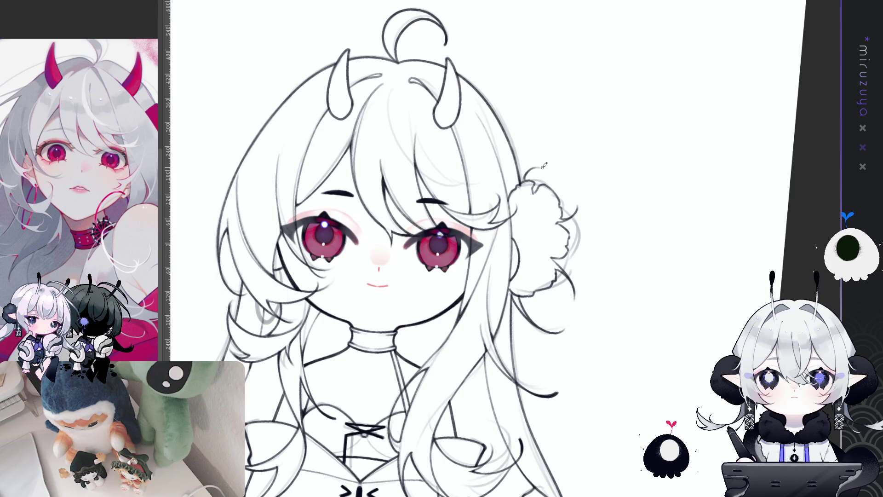
{"action": "left_click_drag", "start_coordinate": [550, 157], "coordinate": [286, 286]}
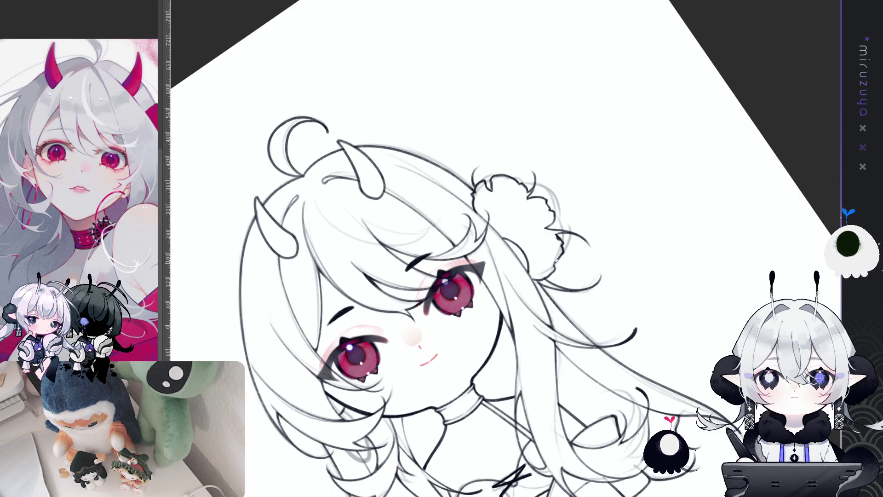
{"action": "mouse_move", "coordinate": [667, 226]}
{"action": "left_mouse_down"}
{"action": "mouse_move", "coordinate": [630, 290]}
{"action": "mouse_move", "coordinate": [529, 327]}
{"action": "left_mouse_up"}
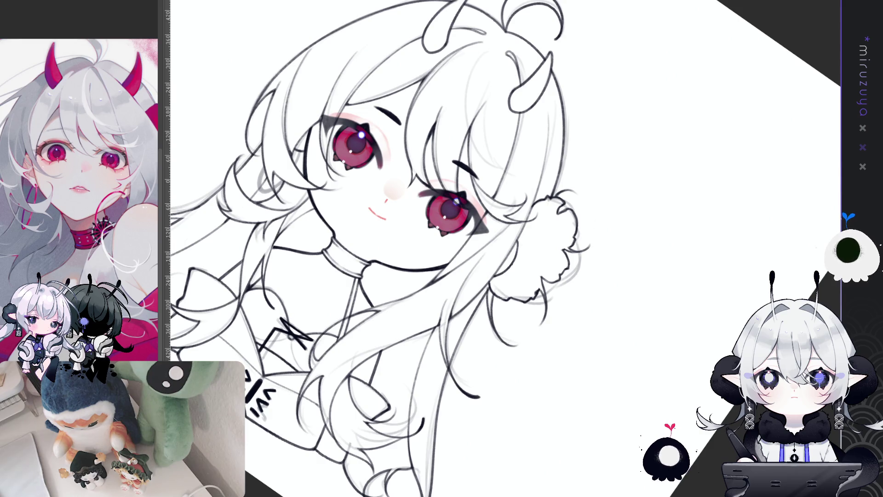
{"action": "key", "text": "ctrl+0"}
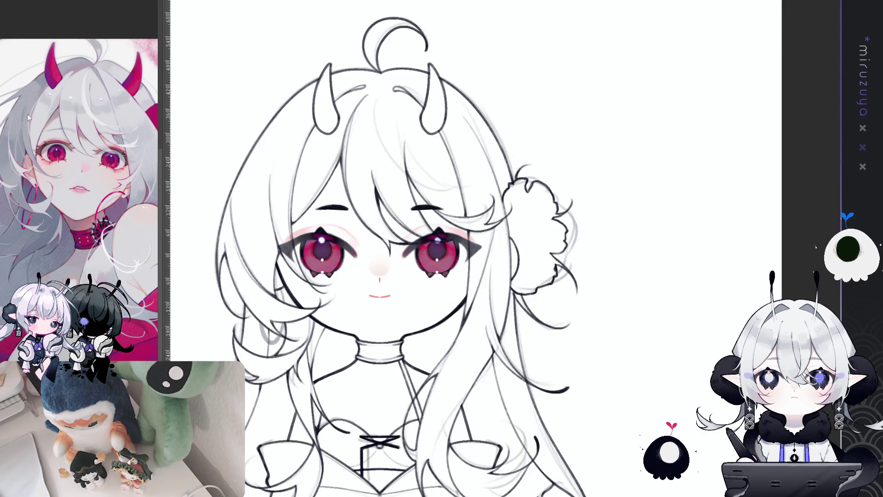
{"action": "left_click_drag", "start_coordinate": [636, 236], "coordinate": [542, 230]}
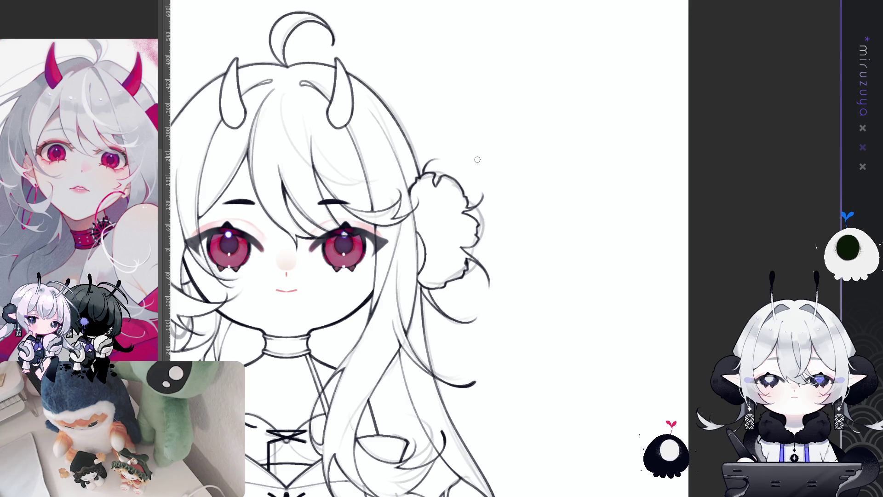
{"action": "key", "text": "ctrl+0"}
{"action": "left_click_drag", "start_coordinate": [506, 257], "coordinate": [478, 237]}
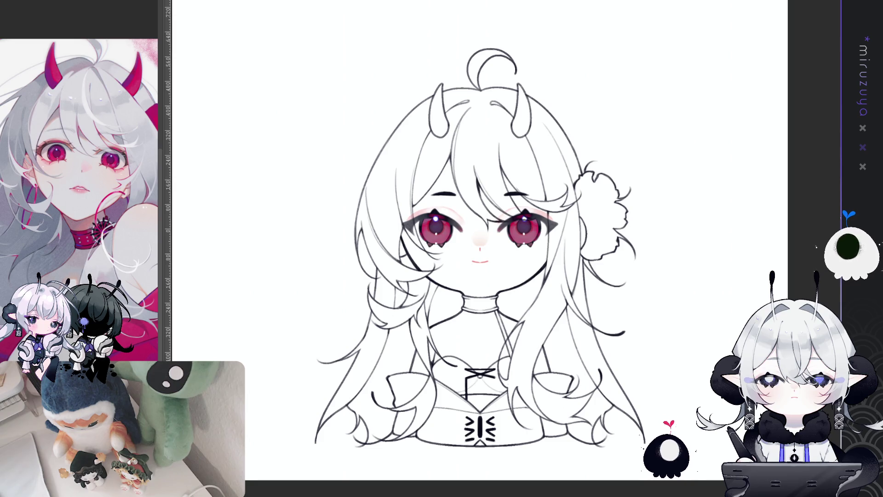
Step: Zoom out and lasso-fill the whole horned girl silhouette dark grey to expose lineart gaps
{"action": "key", "text": "ctrl+minus"}
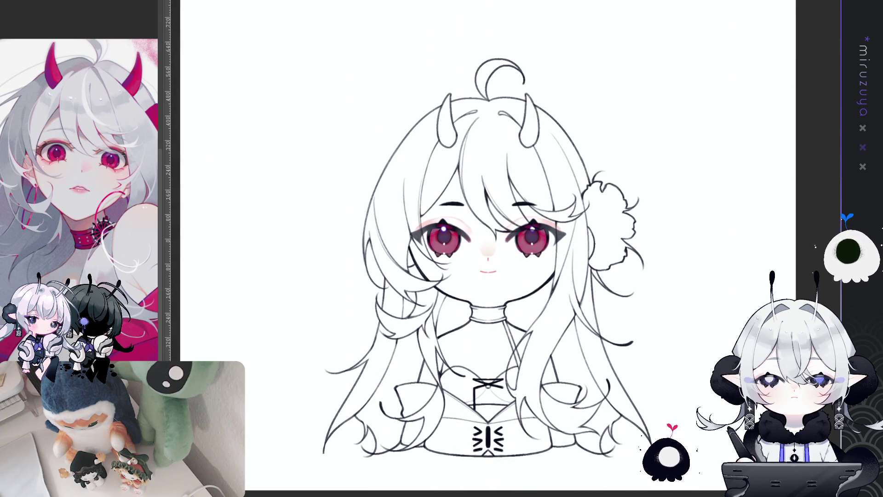
{"action": "key", "text": "ctrl+minus"}
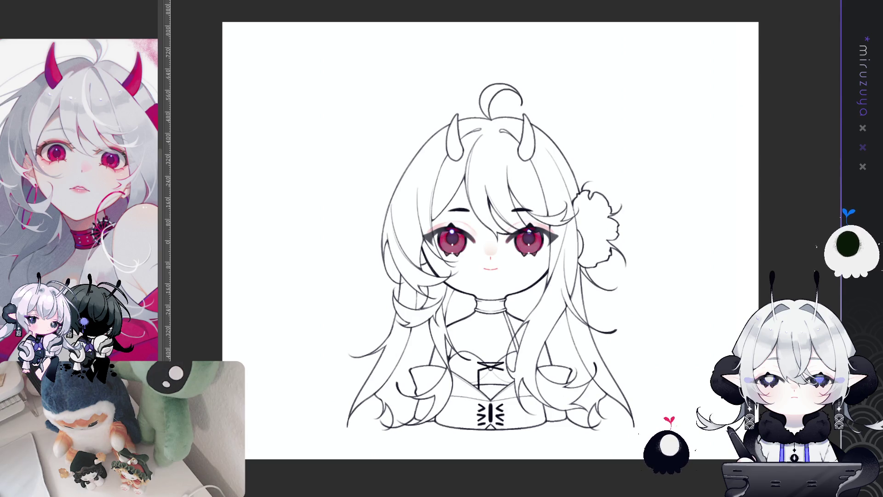
{"action": "key", "text": "ctrl+plus"}
{"action": "key", "text": "ctrl+plus"}
{"action": "key", "text": "ctrl+plus"}
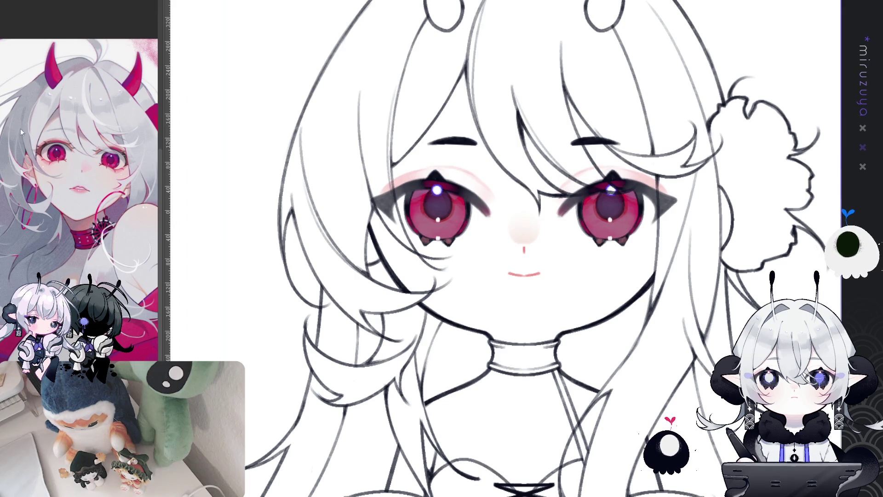
{"action": "key", "text": "ctrl+minus"}
{"action": "key", "text": "ctrl+minus"}
{"action": "key", "text": "ctrl+plus"}
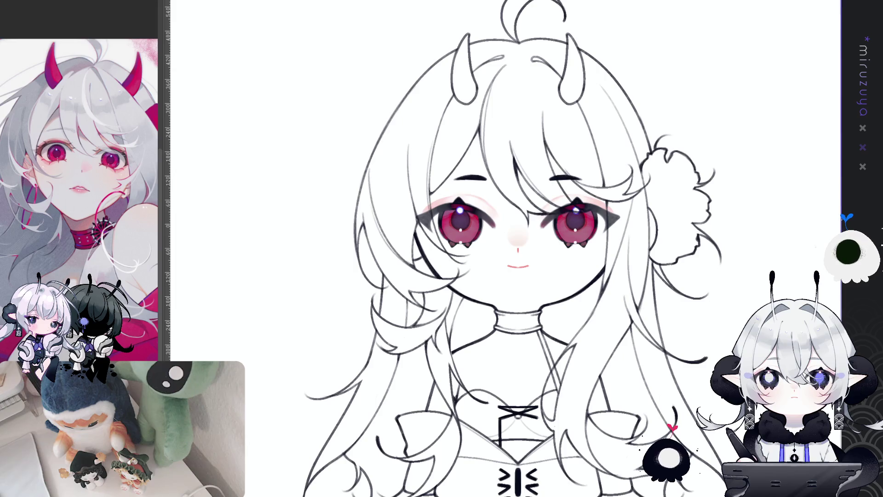
{"action": "scroll", "coordinate": [477, 333], "scroll_direction": "down", "scroll_amount": 1}
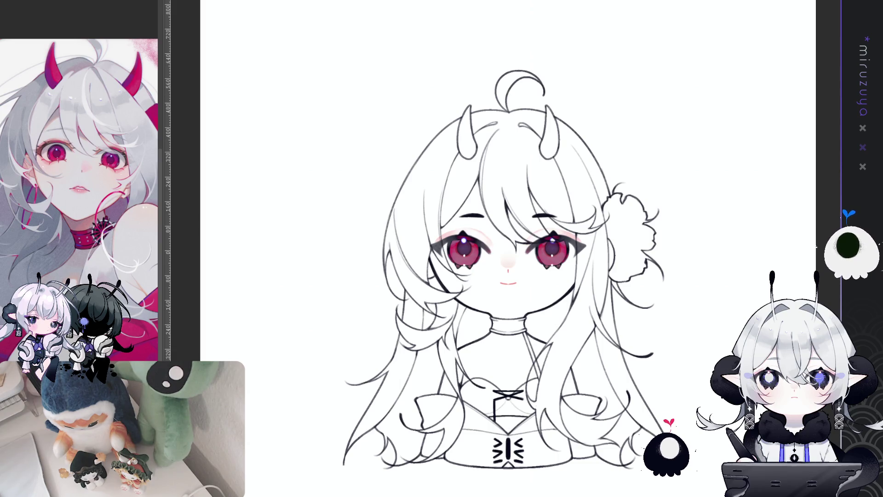
{"action": "left_click_drag", "start_coordinate": [506, 252], "coordinate": [467, 224]}
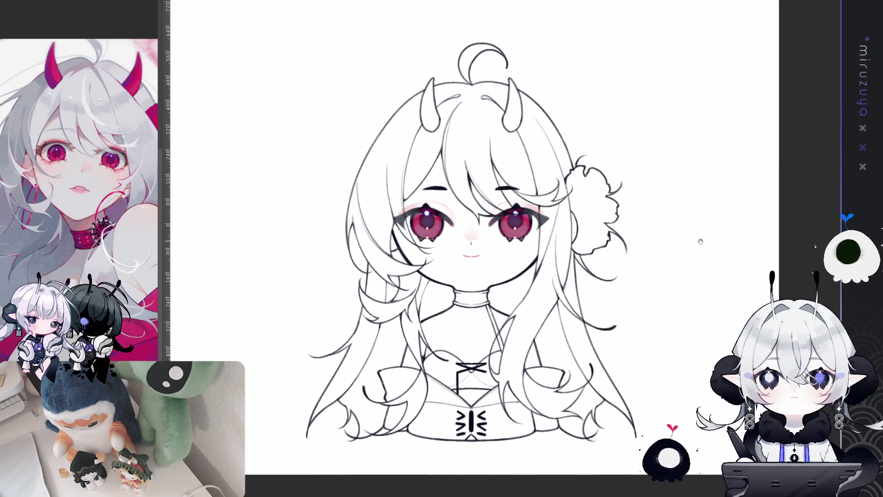
{"action": "mouse_move", "coordinate": [641, 453]}
{"action": "left_mouse_down"}
{"action": "mouse_move", "coordinate": [384, 468]}
{"action": "mouse_move", "coordinate": [308, 143]}
{"action": "left_mouse_up"}
{"action": "mouse_move", "coordinate": [337, 101]}
{"action": "left_mouse_down"}
{"action": "mouse_move", "coordinate": [709, 220]}
{"action": "mouse_move", "coordinate": [714, 238]}
{"action": "left_mouse_up"}
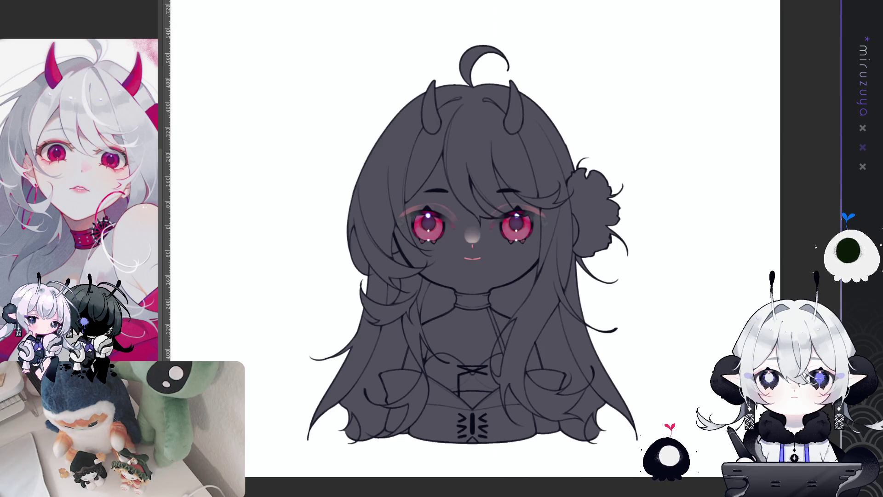
Step: Erase and refill a patch of the grey fill at the left hair edge
{"action": "left_click_drag", "start_coordinate": [351, 221], "coordinate": [368, 283]}
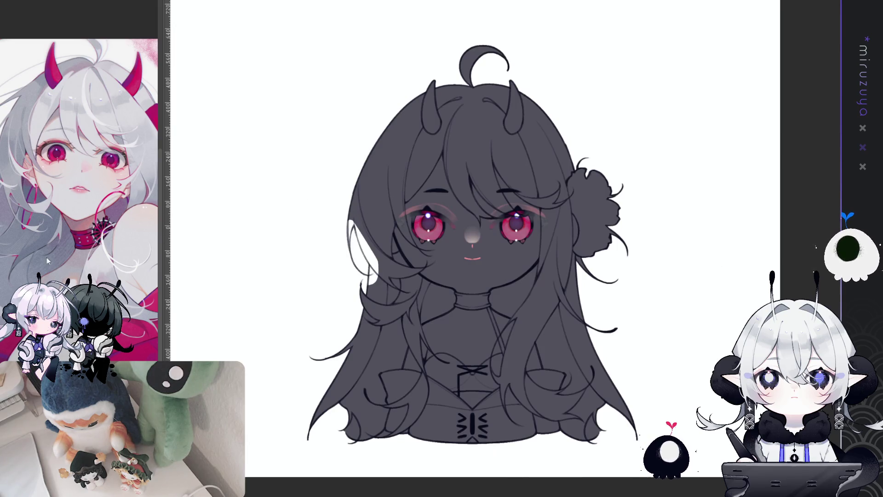
{"action": "mouse_move", "coordinate": [354, 224]}
{"action": "left_mouse_down"}
{"action": "mouse_move", "coordinate": [375, 259]}
{"action": "mouse_move", "coordinate": [366, 285]}
{"action": "left_mouse_up"}
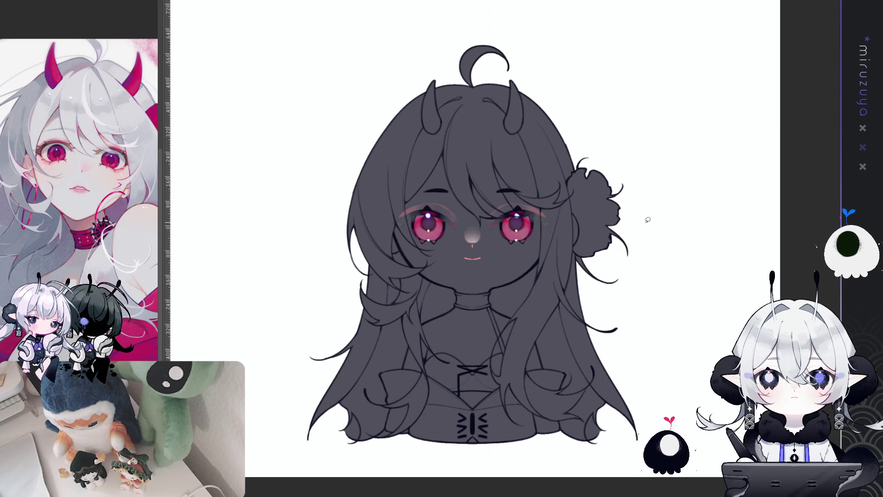
{"action": "left_click_drag", "start_coordinate": [531, 250], "coordinate": [494, 178]}
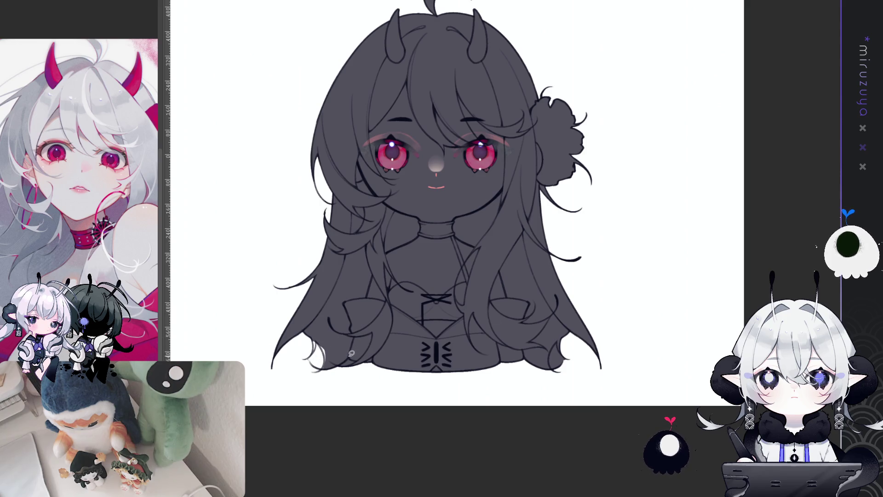
Step: Try thin strand lines in the lower hair, undo them, and delete the dark grey fill
{"action": "left_click_drag", "start_coordinate": [338, 368], "coordinate": [361, 354]}
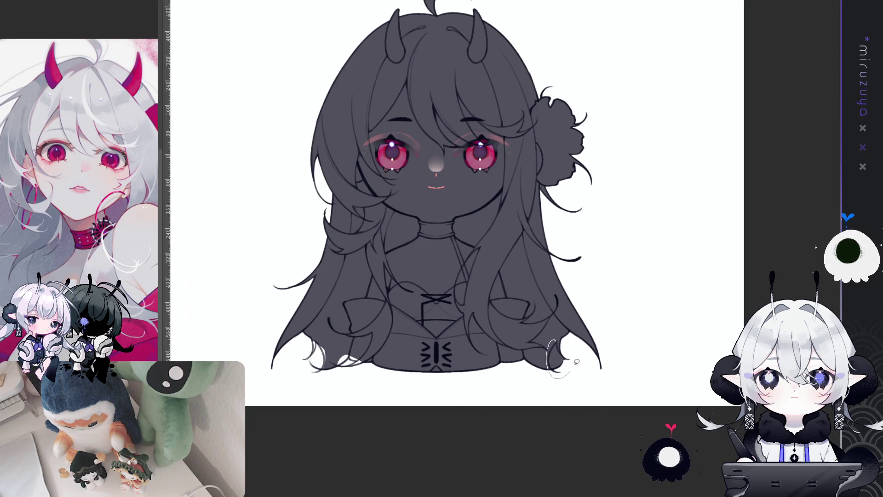
{"action": "left_click_drag", "start_coordinate": [570, 356], "coordinate": [569, 337]}
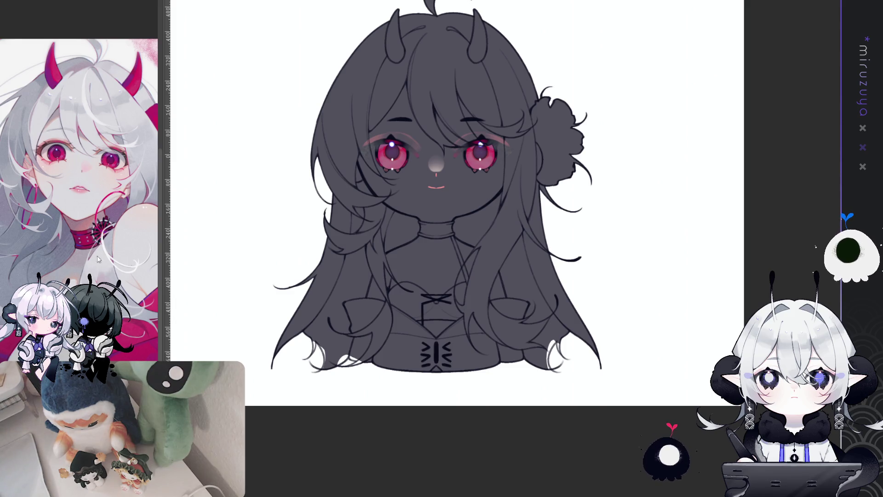
{"action": "left_click_drag", "start_coordinate": [309, 330], "coordinate": [322, 380]}
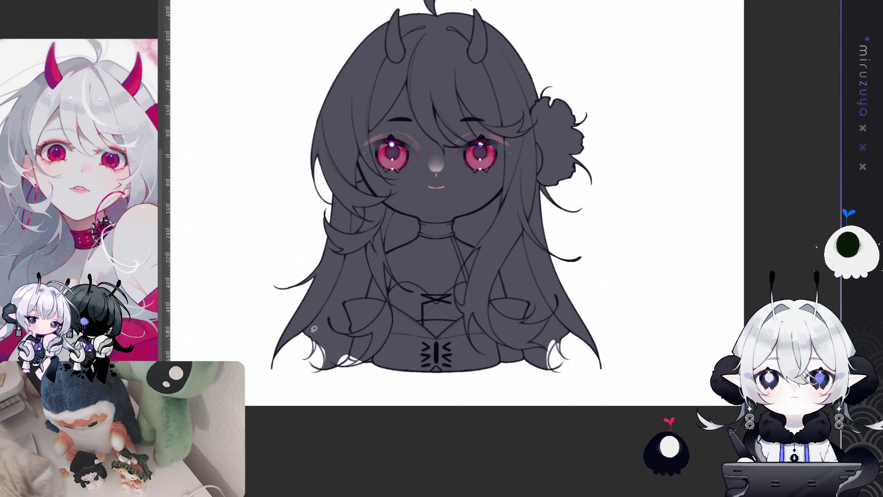
{"action": "key", "text": "ctrl+z"}
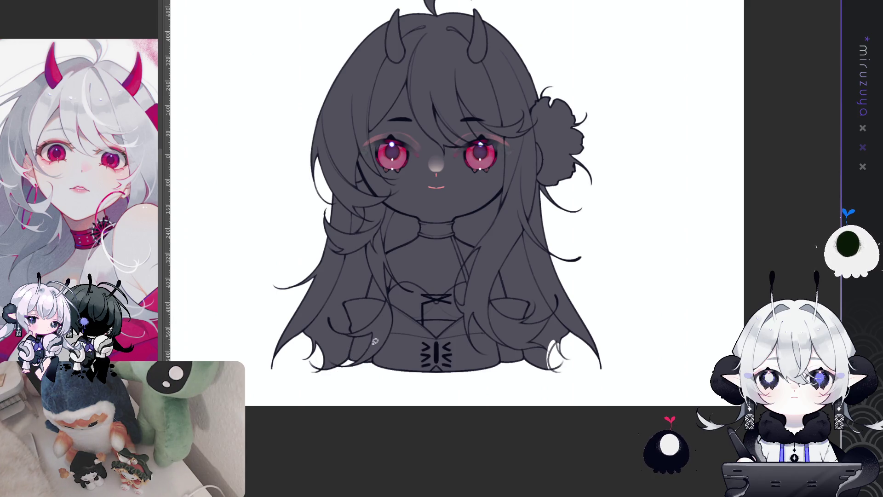
{"action": "key", "text": "ctrl+z"}
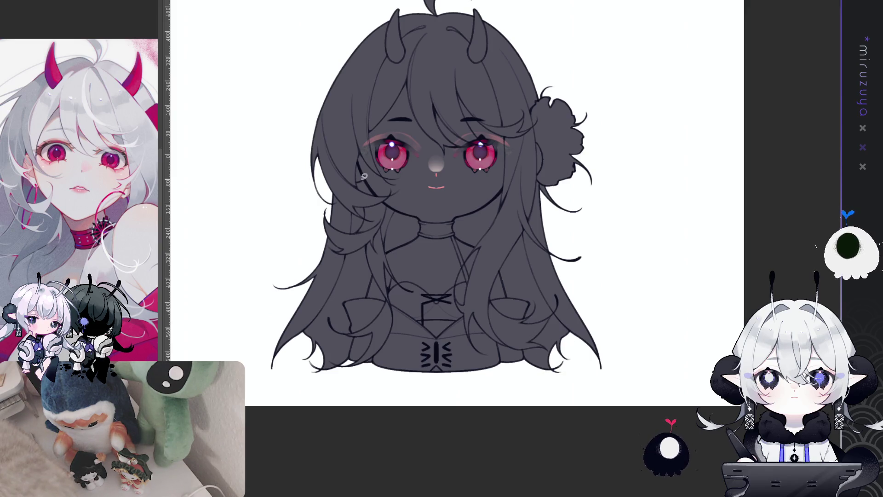
{"action": "mouse_move", "coordinate": [587, 242]}
{"action": "left_mouse_down"}
{"action": "mouse_move", "coordinate": [600, 330]}
{"action": "mouse_move", "coordinate": [598, 314]}
{"action": "left_mouse_up"}
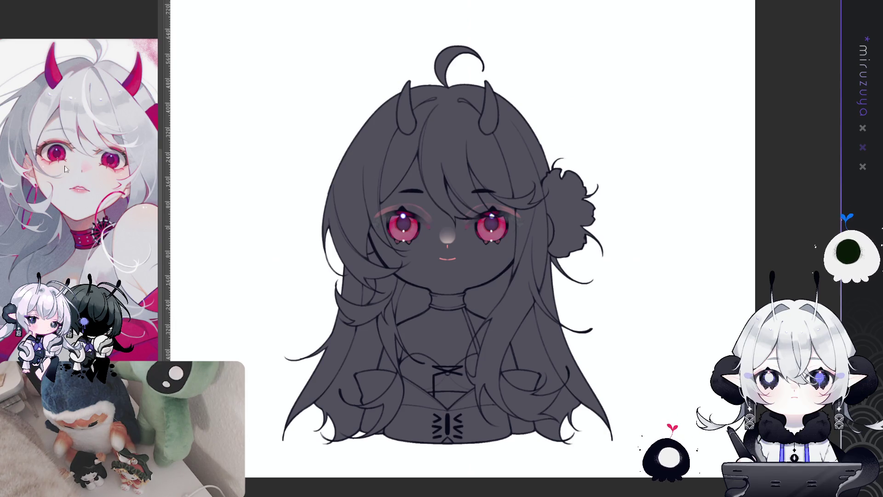
{"action": "key", "text": "Delete"}
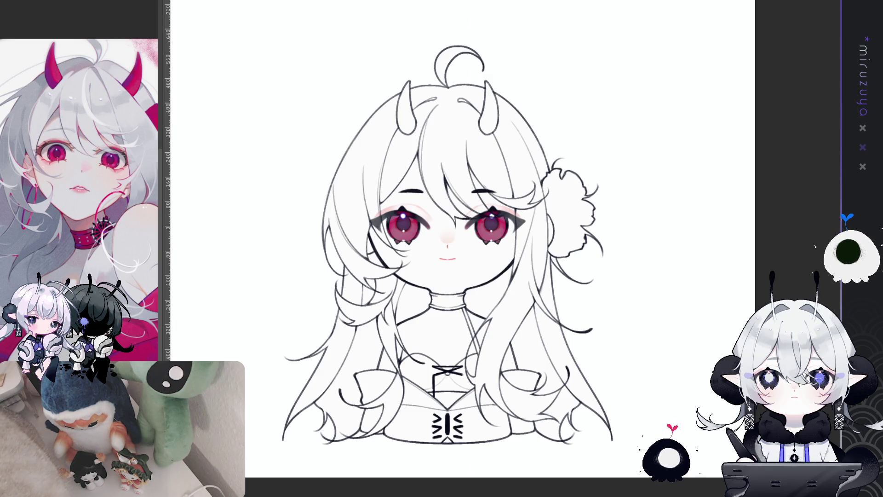
Step: Fill the figure light grey with Alt+Backspace and turn on the vertical centre guide
{"action": "key", "text": "alt+BackSpace"}
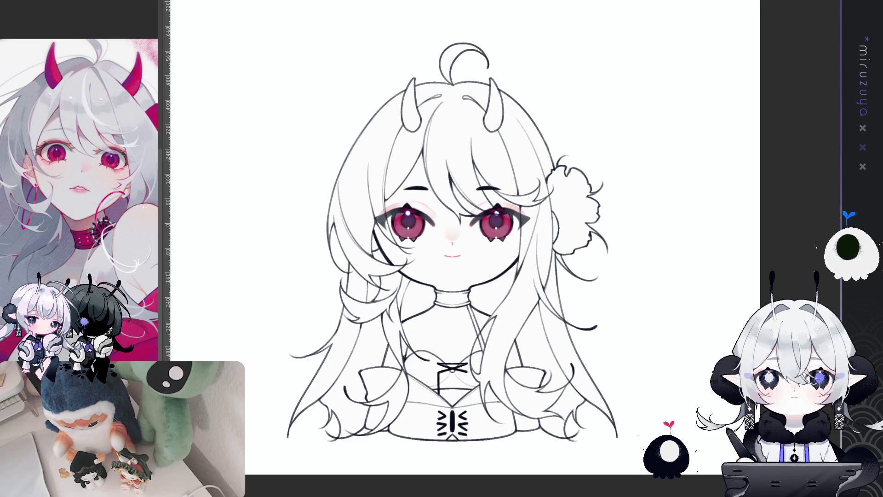
{"action": "key", "text": "ctrl+semicolon"}
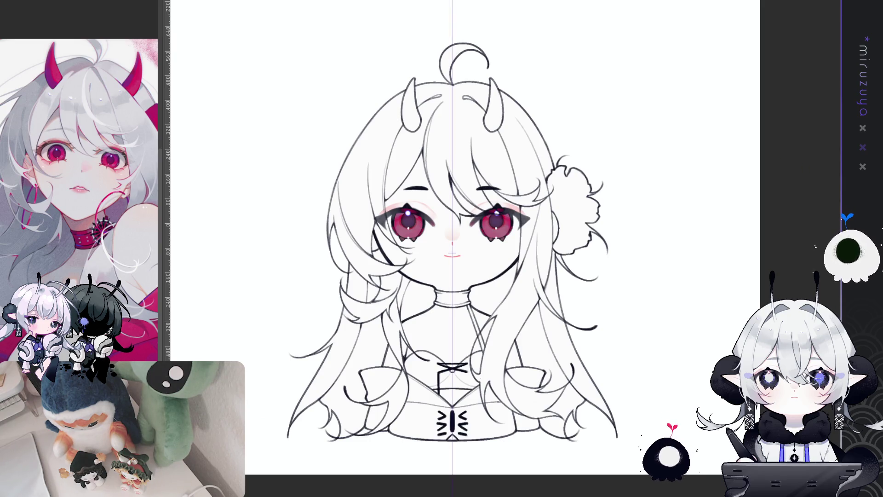
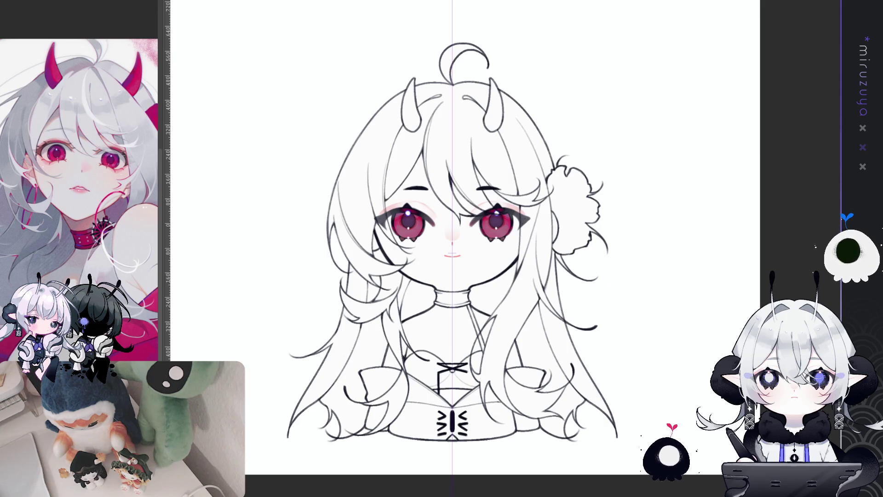
Step: Lasso-fill the right side hair with dark grey, undoing the stray lower-strand fill
{"action": "mouse_move", "coordinate": [639, 412]}
{"action": "left_mouse_down"}
{"action": "mouse_move", "coordinate": [554, 447]}
{"action": "mouse_move", "coordinate": [552, 428]}
{"action": "left_mouse_up"}
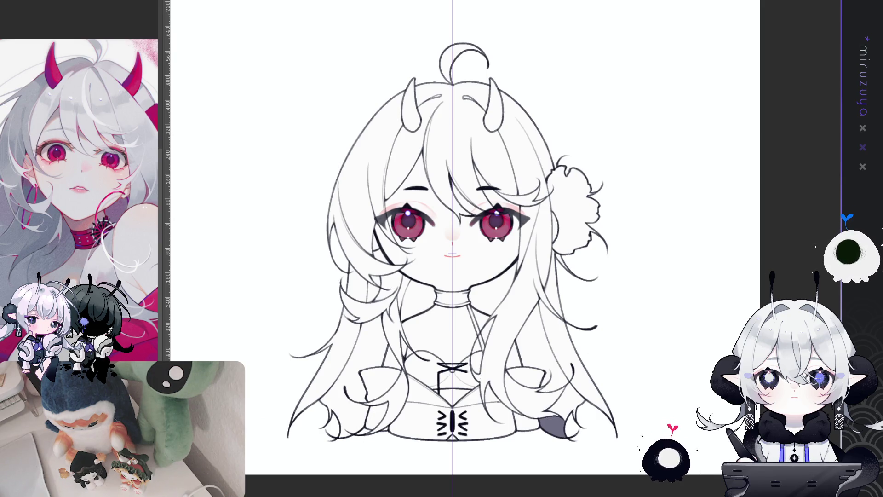
{"action": "mouse_move", "coordinate": [609, 407]}
{"action": "left_mouse_down"}
{"action": "mouse_move", "coordinate": [550, 414]}
{"action": "mouse_move", "coordinate": [532, 376]}
{"action": "left_mouse_up"}
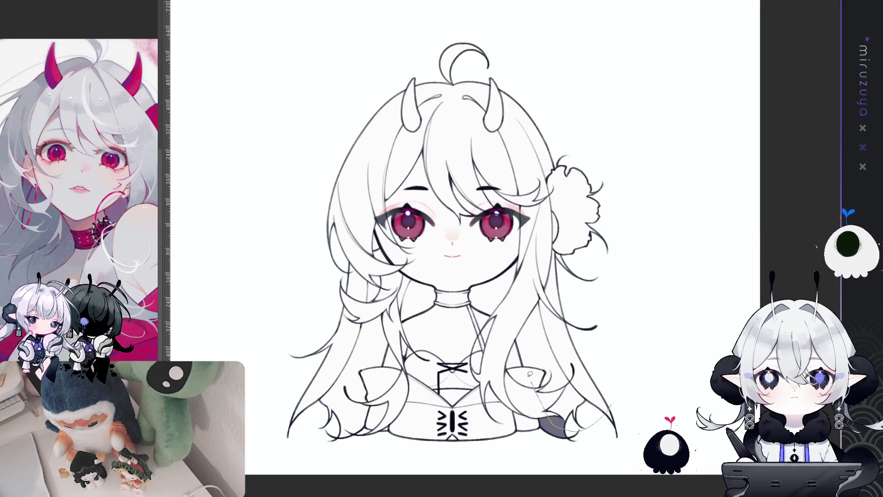
{"action": "mouse_move", "coordinate": [524, 304]}
{"action": "left_mouse_down"}
{"action": "mouse_move", "coordinate": [557, 248]}
{"action": "mouse_move", "coordinate": [623, 305]}
{"action": "mouse_move", "coordinate": [628, 387]}
{"action": "left_mouse_up"}
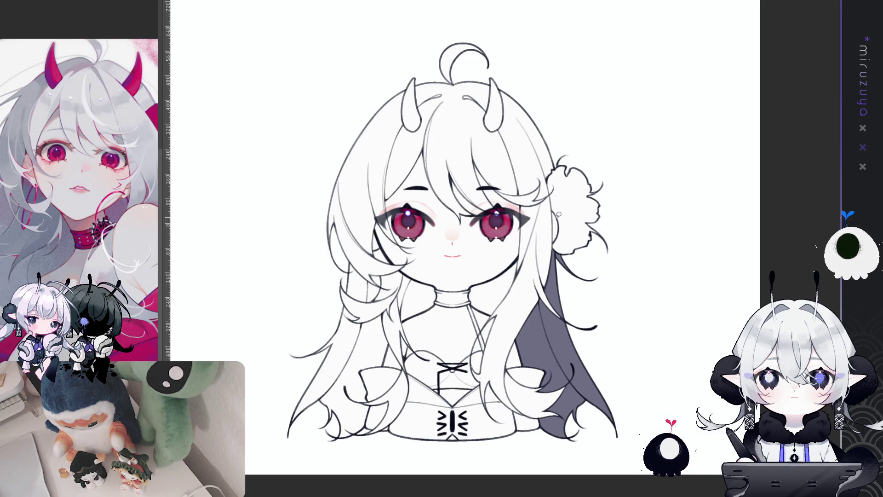
{"action": "mouse_move", "coordinate": [509, 355]}
{"action": "left_mouse_down"}
{"action": "mouse_move", "coordinate": [535, 357]}
{"action": "mouse_move", "coordinate": [571, 425]}
{"action": "mouse_move", "coordinate": [547, 364]}
{"action": "mouse_move", "coordinate": [532, 378]}
{"action": "mouse_move", "coordinate": [529, 419]}
{"action": "mouse_move", "coordinate": [499, 397]}
{"action": "mouse_move", "coordinate": [488, 405]}
{"action": "mouse_move", "coordinate": [494, 424]}
{"action": "left_mouse_up"}
{"action": "key", "text": "ctrl+z"}
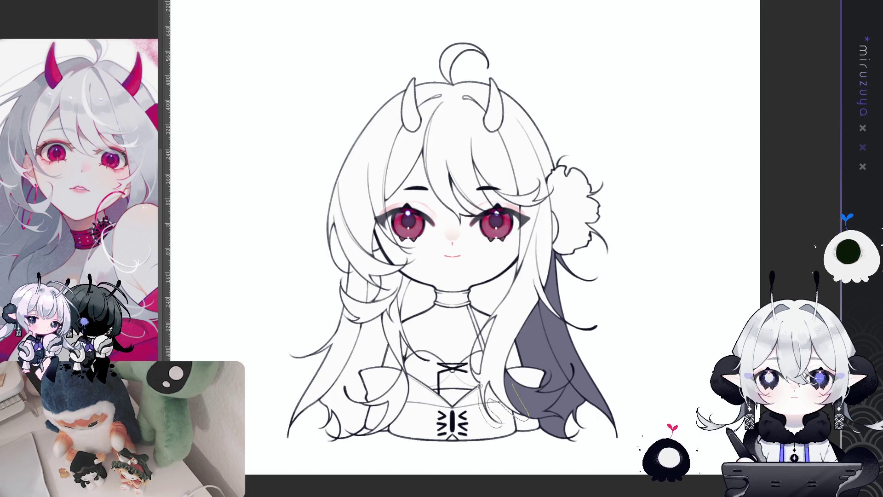
Step: Outline the left hair from the strand down to the chest and over the head
{"action": "left_click_drag", "start_coordinate": [472, 370], "coordinate": [487, 338]}
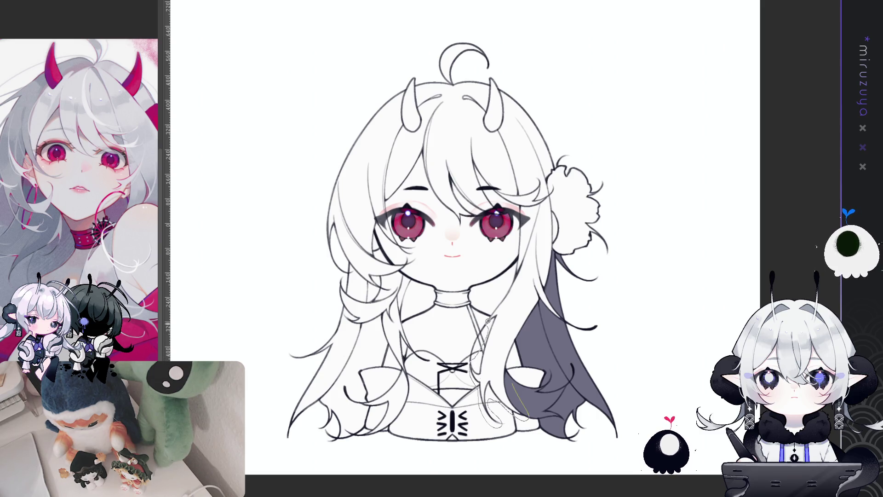
{"action": "mouse_move", "coordinate": [500, 291]}
{"action": "left_mouse_down"}
{"action": "mouse_move", "coordinate": [521, 237]}
{"action": "mouse_move", "coordinate": [453, 227]}
{"action": "left_mouse_up"}
{"action": "mouse_move", "coordinate": [415, 263]}
{"action": "left_mouse_down"}
{"action": "mouse_move", "coordinate": [404, 317]}
{"action": "mouse_move", "coordinate": [428, 357]}
{"action": "mouse_move", "coordinate": [407, 363]}
{"action": "mouse_move", "coordinate": [413, 399]}
{"action": "left_mouse_up"}
{"action": "left_click_drag", "start_coordinate": [361, 430], "coordinate": [371, 415]}
{"action": "mouse_move", "coordinate": [344, 440]}
{"action": "left_mouse_down"}
{"action": "mouse_move", "coordinate": [256, 348]}
{"action": "mouse_move", "coordinate": [528, 20]}
{"action": "mouse_move", "coordinate": [572, 131]}
{"action": "mouse_move", "coordinate": [553, 266]}
{"action": "mouse_move", "coordinate": [561, 313]}
{"action": "mouse_move", "coordinate": [529, 332]}
{"action": "mouse_move", "coordinate": [511, 361]}
{"action": "left_mouse_up"}
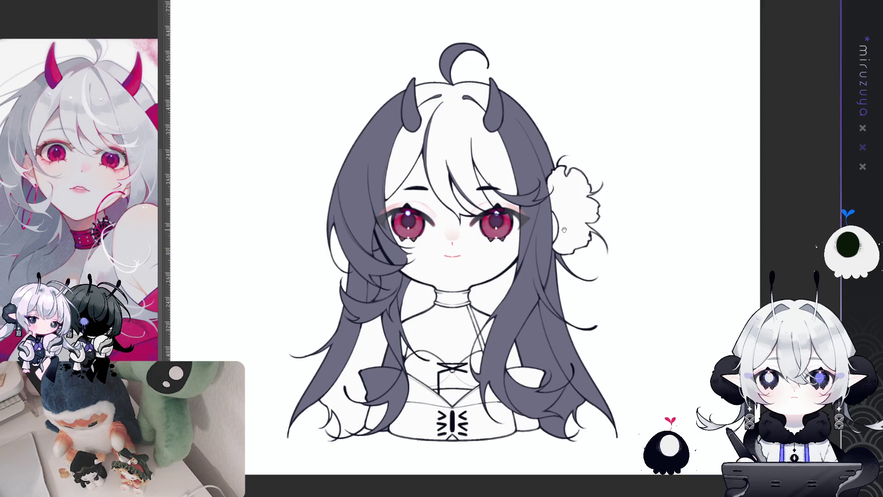
Step: Fill the left hair, forehead and bangs beside the left eye with dark grey
{"action": "left_click_drag", "start_coordinate": [564, 229], "coordinate": [572, 224]}
{"action": "left_click_drag", "start_coordinate": [384, 300], "coordinate": [365, 450]}
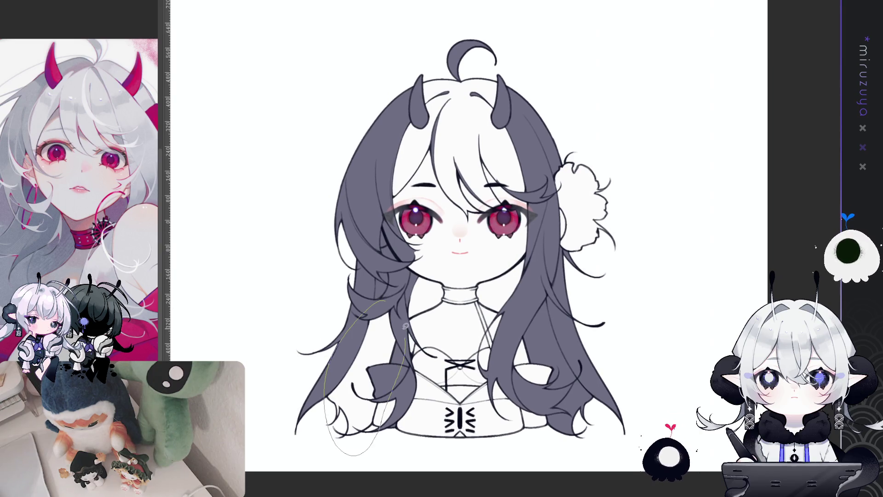
{"action": "left_click_drag", "start_coordinate": [407, 334], "coordinate": [401, 326]}
{"action": "left_click_drag", "start_coordinate": [596, 146], "coordinate": [588, 150]}
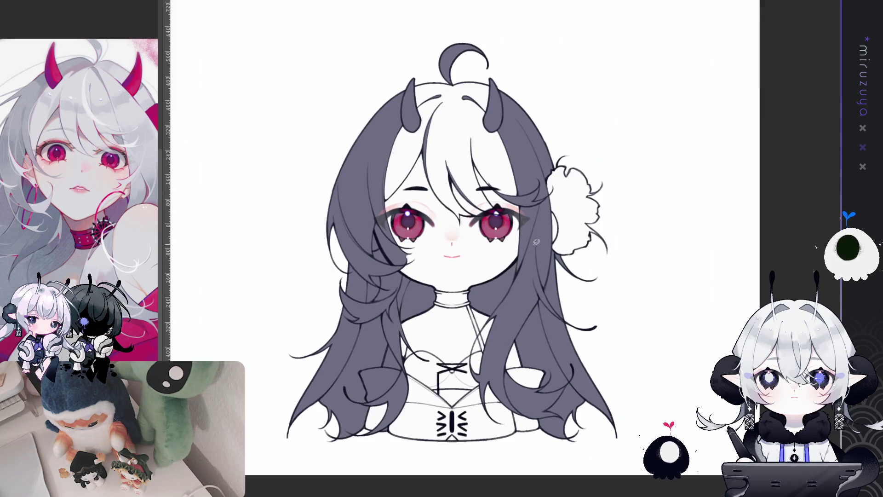
{"action": "left_click_drag", "start_coordinate": [591, 199], "coordinate": [592, 212]}
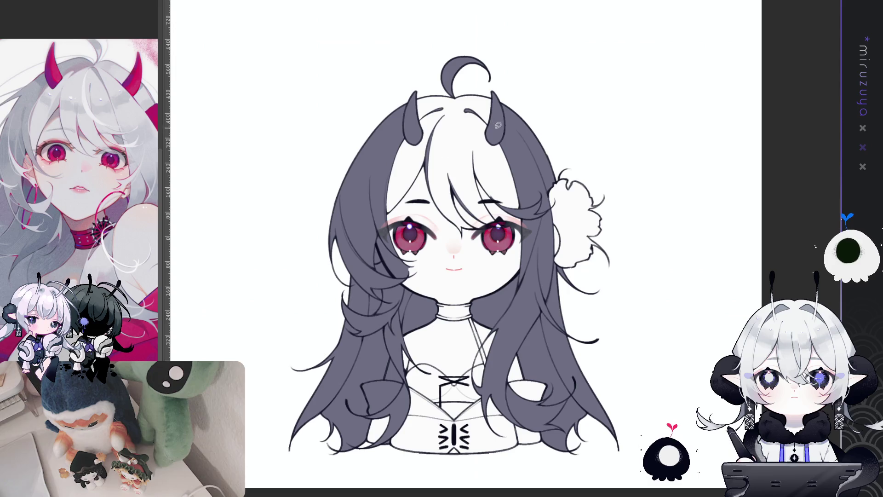
{"action": "mouse_move", "coordinate": [422, 231]}
{"action": "left_mouse_down"}
{"action": "mouse_move", "coordinate": [440, 79]}
{"action": "mouse_move", "coordinate": [540, 165]}
{"action": "left_mouse_up"}
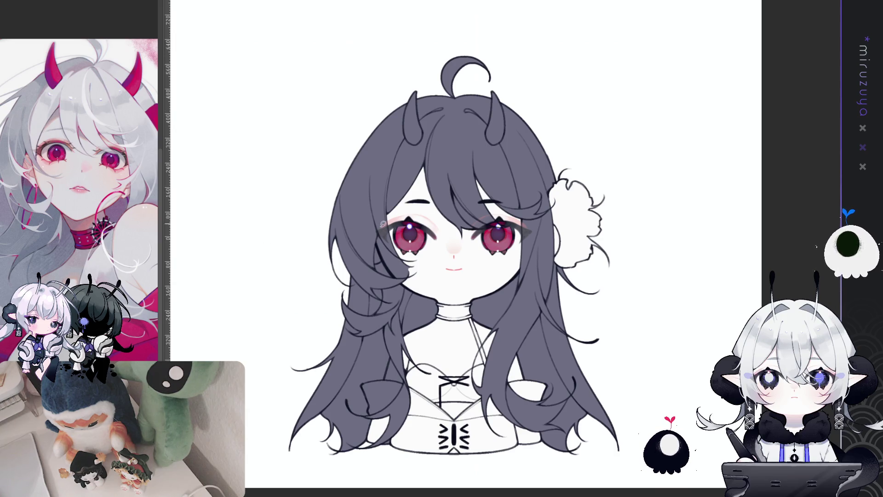
{"action": "mouse_move", "coordinate": [378, 229]}
{"action": "left_mouse_down"}
{"action": "mouse_move", "coordinate": [383, 256]}
{"action": "mouse_move", "coordinate": [406, 244]}
{"action": "mouse_move", "coordinate": [400, 240]}
{"action": "left_mouse_up"}
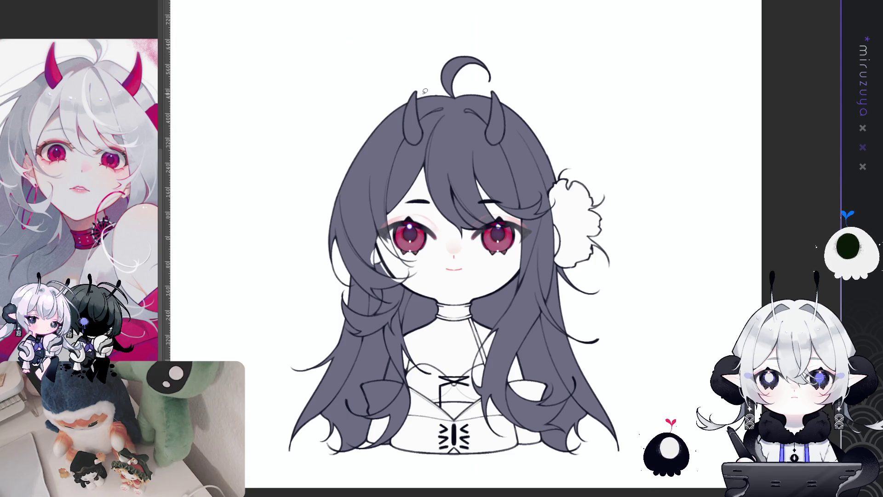
Step: Lasso-fill a bangs strand and both horns with white
{"action": "left_click_drag", "start_coordinate": [493, 216], "coordinate": [498, 230]}
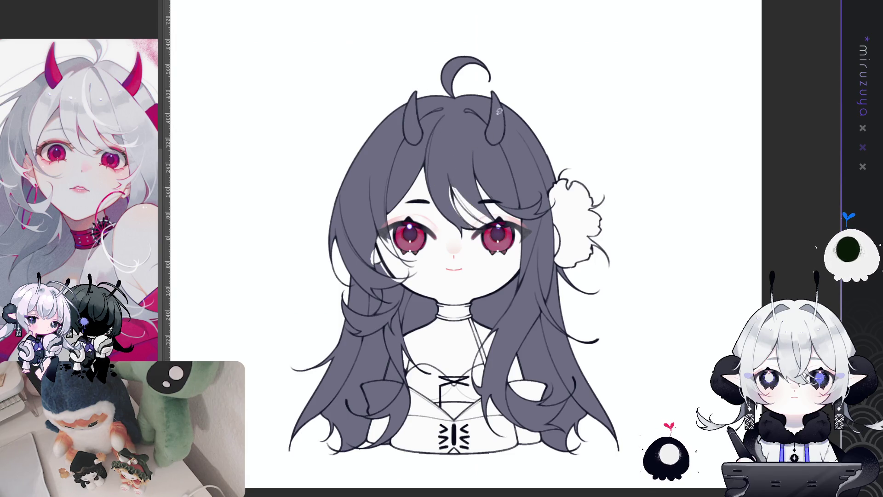
{"action": "left_click_drag", "start_coordinate": [492, 92], "coordinate": [497, 78]}
{"action": "mouse_move", "coordinate": [418, 79]}
{"action": "left_mouse_down"}
{"action": "mouse_move", "coordinate": [430, 138]}
{"action": "mouse_move", "coordinate": [419, 82]}
{"action": "left_mouse_up"}
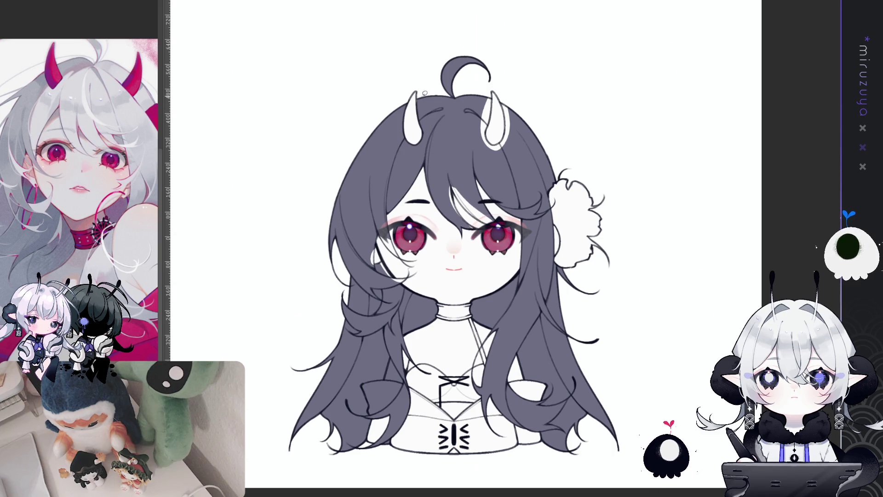
Step: Undo the right horn's white outline and touch up a highlight in the left hair
{"action": "key", "text": "ctrl+z"}
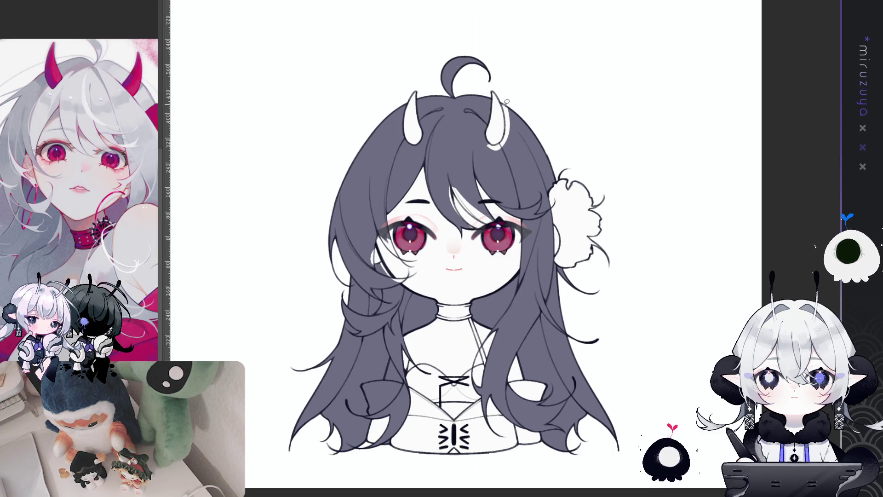
{"action": "key", "text": "ctrl+z"}
{"action": "key", "text": "ctrl+z"}
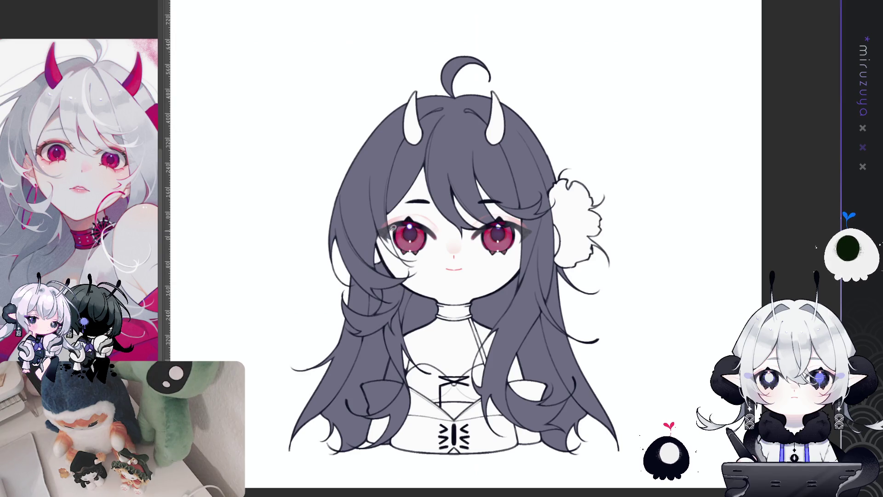
{"action": "left_click_drag", "start_coordinate": [412, 266], "coordinate": [399, 203]}
{"action": "key", "text": "ctrl+z"}
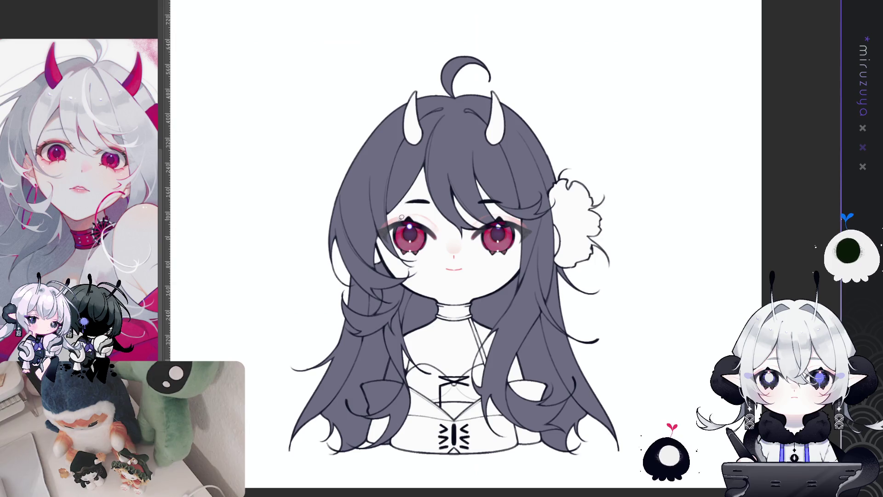
{"action": "left_click_drag", "start_coordinate": [400, 428], "coordinate": [390, 365]}
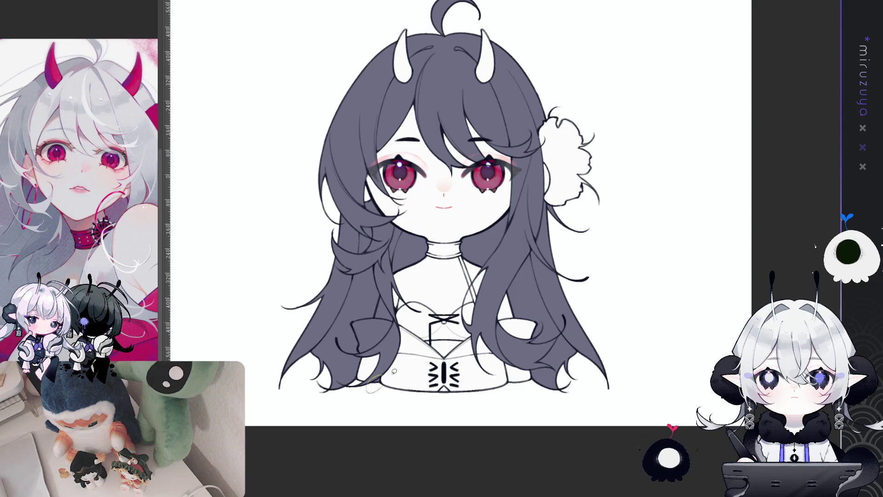
{"action": "mouse_move", "coordinate": [380, 294]}
{"action": "left_mouse_down"}
{"action": "mouse_move", "coordinate": [378, 324]}
{"action": "mouse_move", "coordinate": [392, 306]}
{"action": "left_mouse_up"}
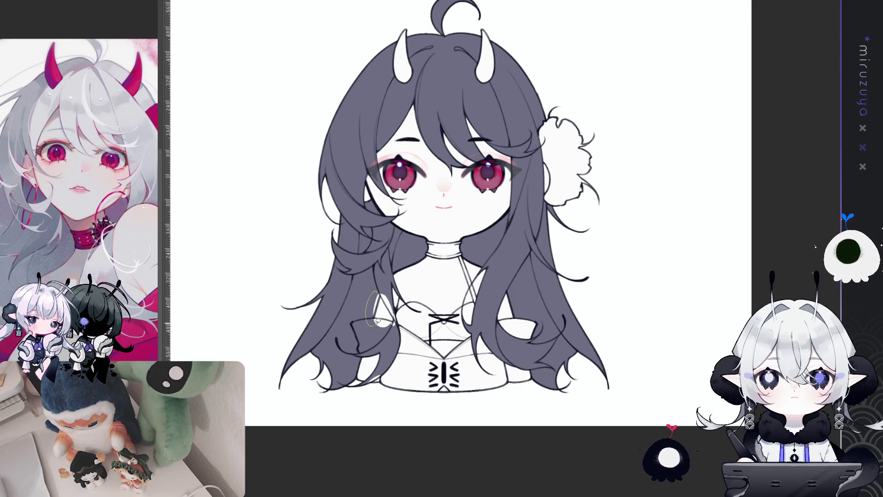
{"action": "mouse_move", "coordinate": [384, 276]}
{"action": "left_mouse_down"}
{"action": "mouse_move", "coordinate": [380, 301]}
{"action": "mouse_move", "coordinate": [399, 331]}
{"action": "mouse_move", "coordinate": [396, 313]}
{"action": "mouse_move", "coordinate": [375, 332]}
{"action": "left_mouse_up"}
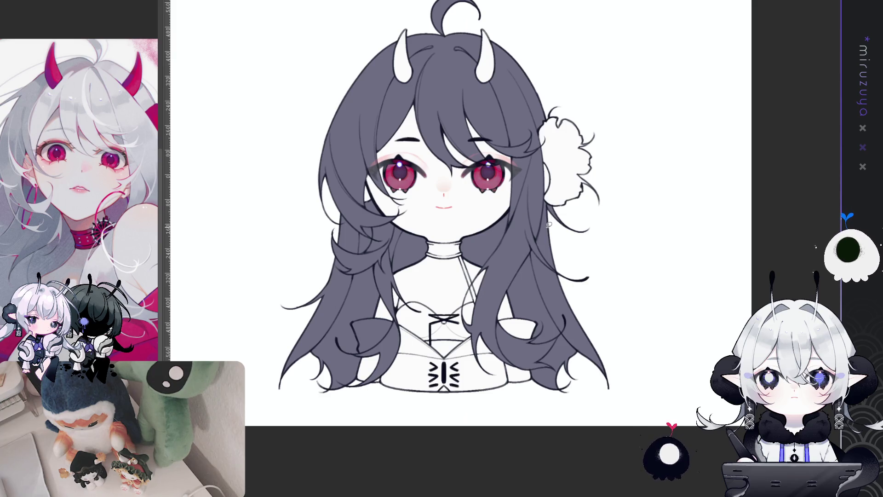
Step: Recolour the whole hair fill from dark grey-violet to light grey
{"action": "left_click_drag", "start_coordinate": [611, 165], "coordinate": [620, 207]}
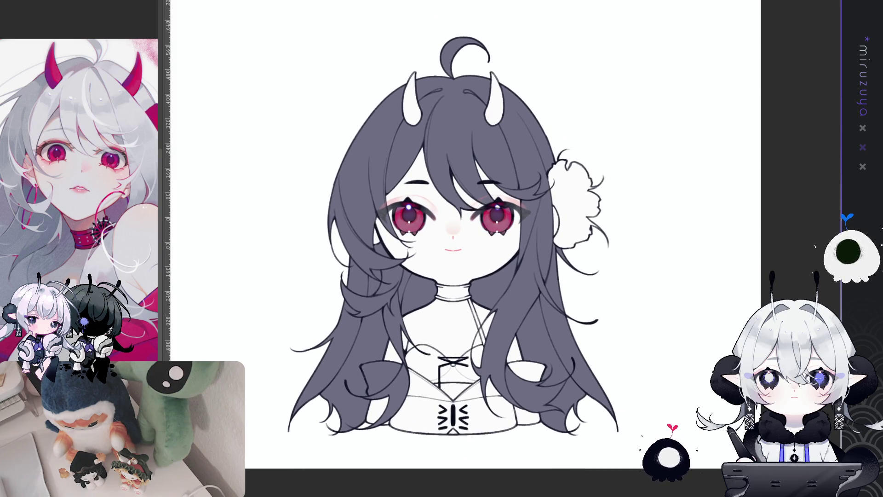
{"action": "left_click_drag", "start_coordinate": [131, 155], "coordinate": [112, 167]}
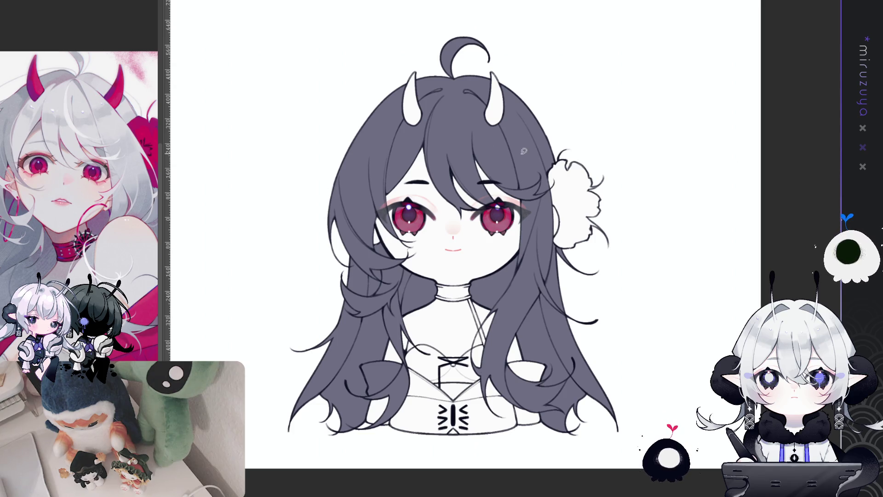
{"action": "left_click", "coordinate": [557, 154]}
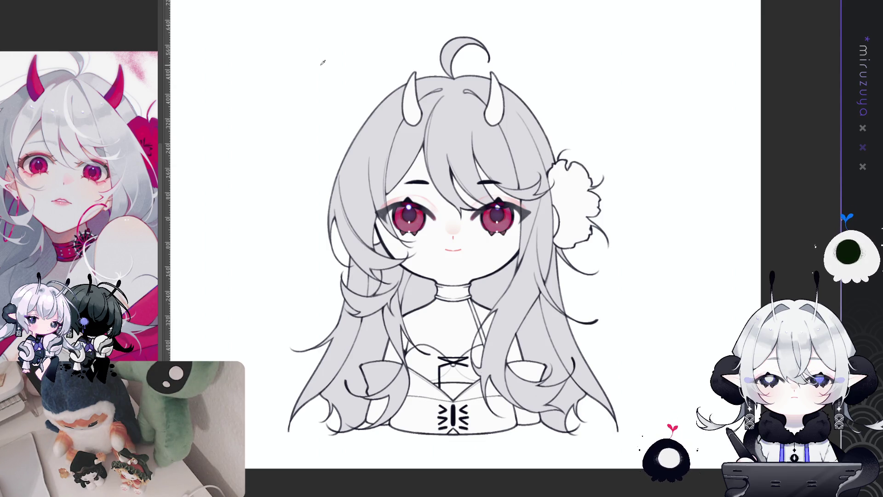
{"action": "left_click_drag", "start_coordinate": [459, 230], "coordinate": [448, 278]}
{"action": "left_click_drag", "start_coordinate": [464, 26], "coordinate": [462, 252]}
{"action": "key", "text": "ctrl+z"}
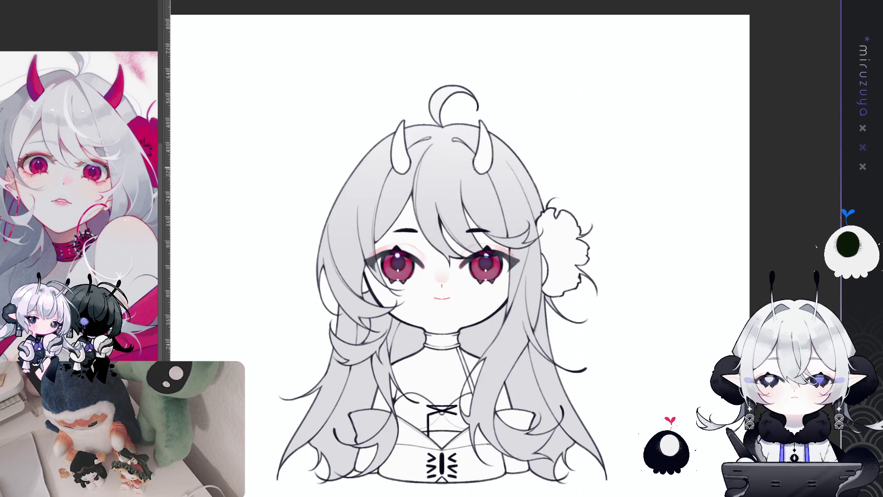
{"action": "mouse_move", "coordinate": [470, 162]}
{"action": "left_mouse_down"}
{"action": "mouse_move", "coordinate": [595, 386]}
{"action": "mouse_move", "coordinate": [626, 285]}
{"action": "mouse_move", "coordinate": [642, 112]}
{"action": "mouse_move", "coordinate": [450, 67]}
{"action": "left_mouse_up"}
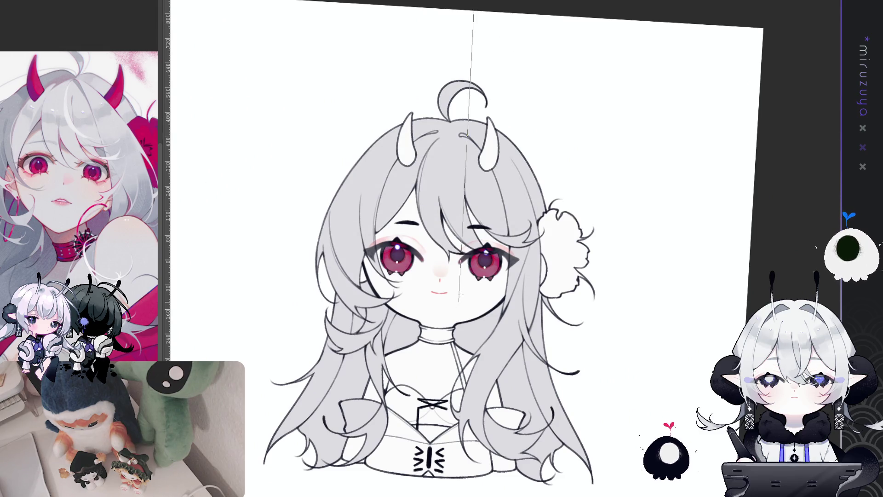
{"action": "mouse_move", "coordinate": [492, 29]}
{"action": "left_mouse_down"}
{"action": "mouse_move", "coordinate": [632, 287]}
{"action": "mouse_move", "coordinate": [583, 372]}
{"action": "left_mouse_up"}
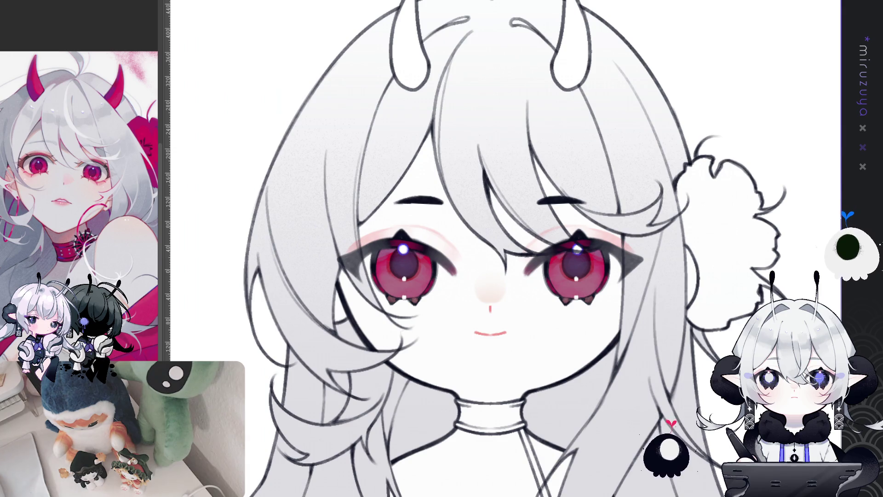
Step: Apply a grey gradient darkening the lower hair and add a thin strand at a hair tip
{"action": "key", "text": "ctrl+0"}
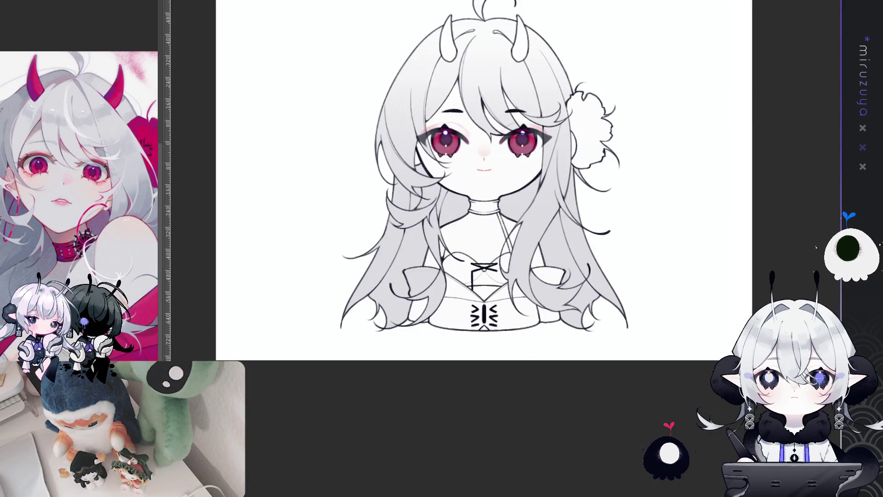
{"action": "left_click_drag", "start_coordinate": [375, 232], "coordinate": [370, 223]}
{"action": "mouse_move", "coordinate": [467, 265]}
{"action": "left_mouse_down"}
{"action": "mouse_move", "coordinate": [487, 454]}
{"action": "mouse_move", "coordinate": [468, 171]}
{"action": "left_mouse_up"}
{"action": "key", "text": "ctrl+z"}
{"action": "key", "text": "asciicircum"}
{"action": "key", "text": "asciicircum"}
{"action": "key", "text": "asciicircum"}
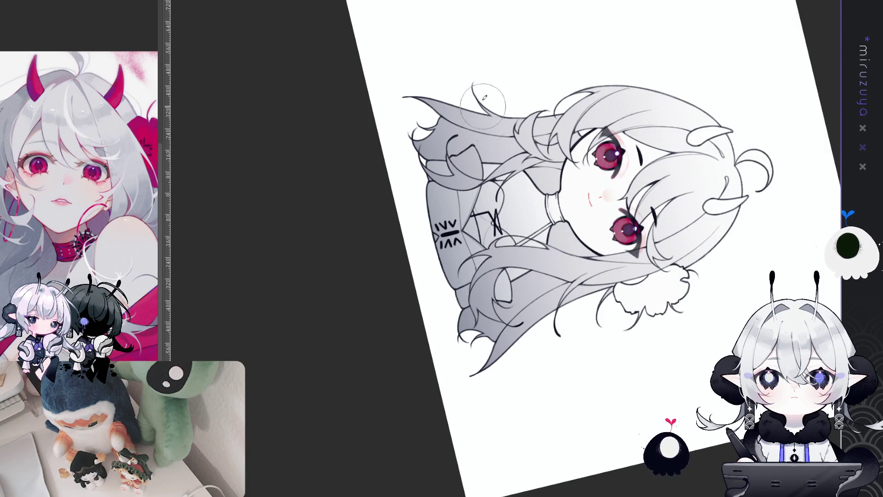
{"action": "left_click_drag", "start_coordinate": [472, 84], "coordinate": [501, 115]}
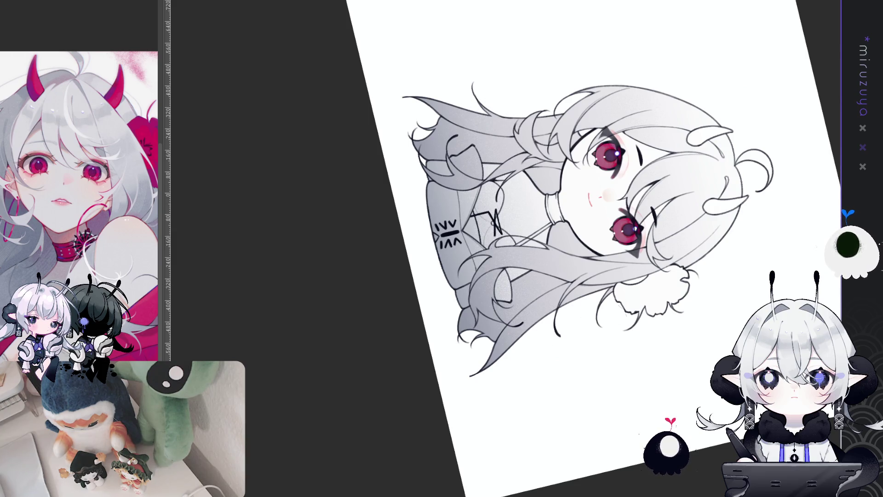
Step: Remove the grey gradient from the torso and sleeve, leaving them white
{"action": "key", "text": "ctrl+0"}
{"action": "scroll", "coordinate": [441, 249], "scroll_direction": "up", "scroll_amount": 3}
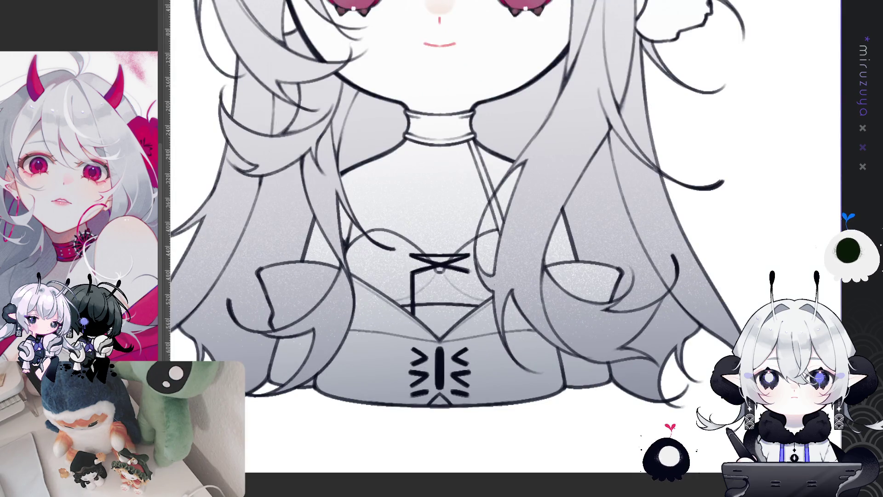
{"action": "scroll", "coordinate": [503, 251], "scroll_direction": "down", "scroll_amount": 2}
{"action": "left_click_drag", "start_coordinate": [756, 183], "coordinate": [727, 328]}
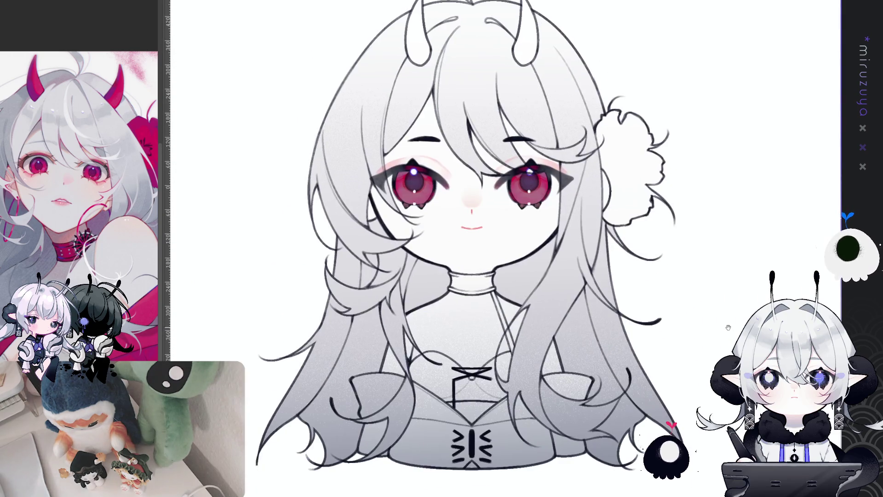
{"action": "left_click_drag", "start_coordinate": [830, 325], "coordinate": [817, 199]}
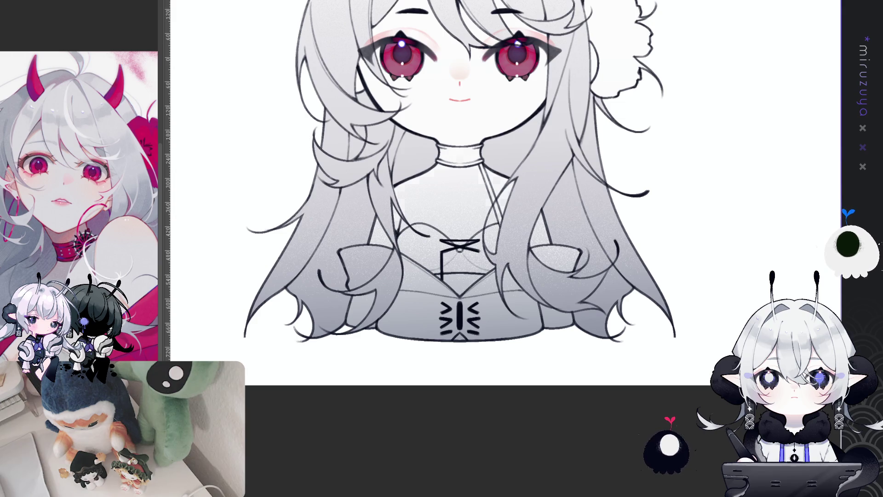
{"action": "key", "text": "ctrl+z"}
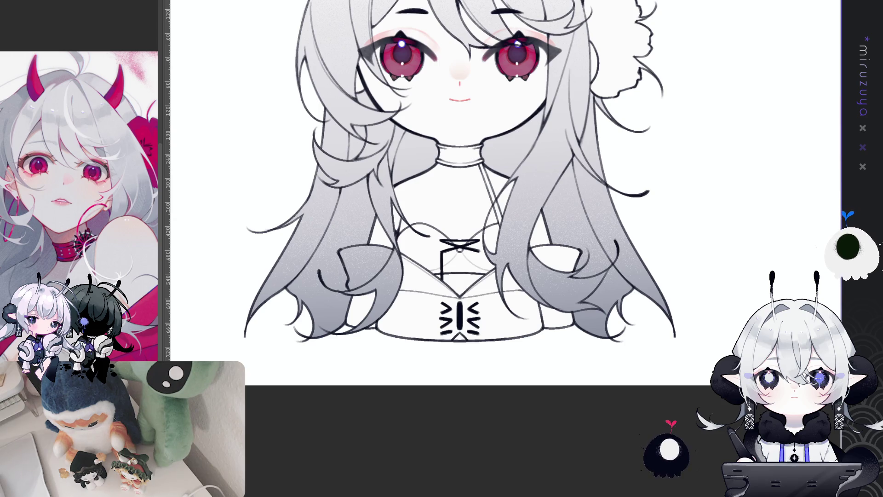
{"action": "mouse_move", "coordinate": [617, 315]}
{"action": "left_mouse_down"}
{"action": "mouse_move", "coordinate": [630, 339]}
{"action": "mouse_move", "coordinate": [398, 386]}
{"action": "mouse_move", "coordinate": [317, 299]}
{"action": "mouse_move", "coordinate": [381, 260]}
{"action": "left_mouse_up"}
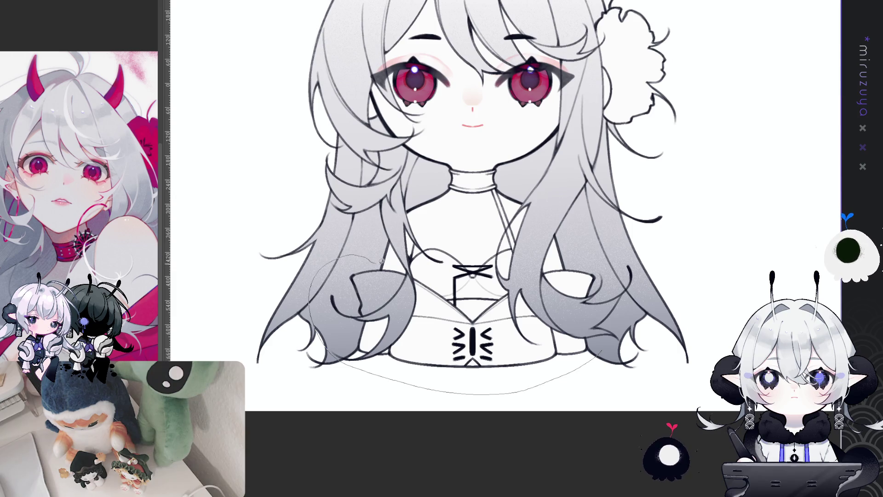
Step: Lasso-fill the top and the hair flower with crimson red
{"action": "left_click_drag", "start_coordinate": [442, 289], "coordinate": [454, 299]}
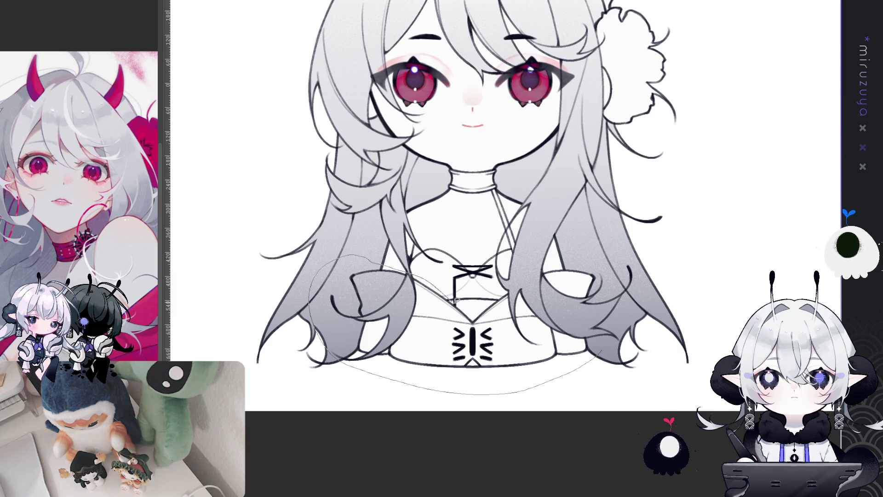
{"action": "mouse_move", "coordinate": [524, 275]}
{"action": "left_mouse_down"}
{"action": "mouse_move", "coordinate": [588, 294]}
{"action": "mouse_move", "coordinate": [589, 373]}
{"action": "left_mouse_up"}
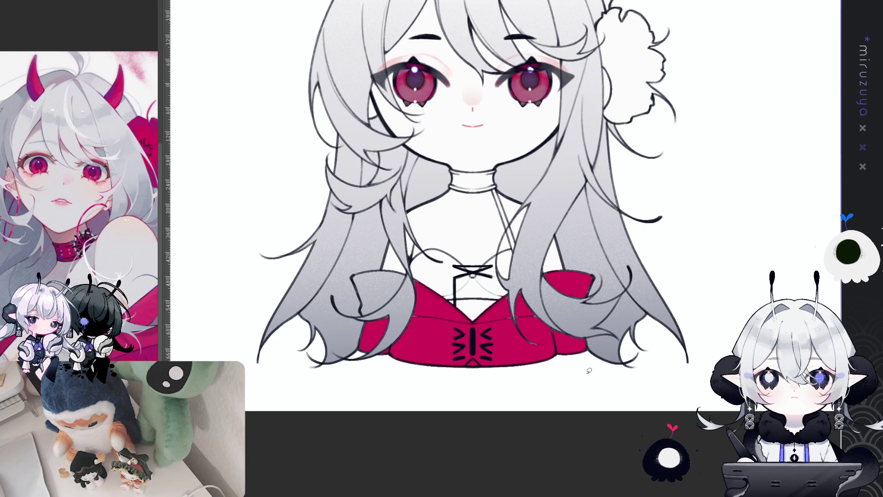
{"action": "scroll", "coordinate": [575, 247], "scroll_direction": "down", "scroll_amount": 2}
{"action": "scroll", "coordinate": [576, 269], "scroll_direction": "up", "scroll_amount": 2}
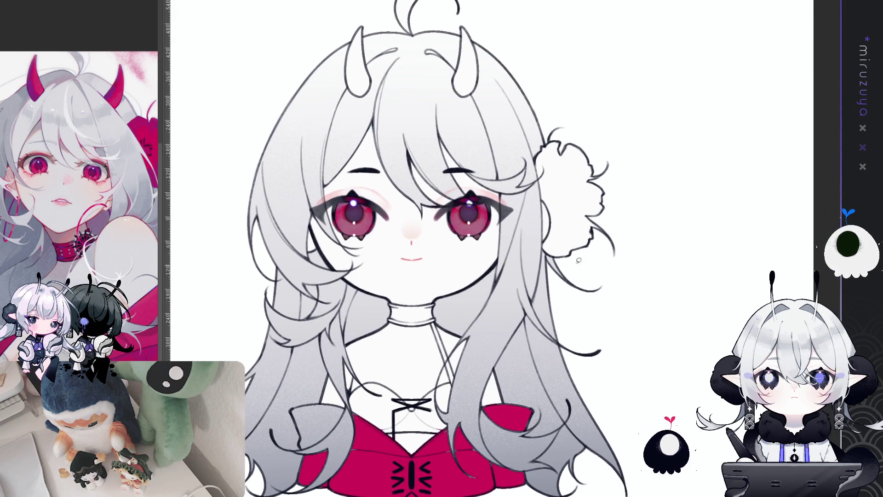
{"action": "mouse_move", "coordinate": [542, 242]}
{"action": "left_mouse_down"}
{"action": "mouse_move", "coordinate": [634, 275]}
{"action": "mouse_move", "coordinate": [623, 249]}
{"action": "left_mouse_up"}
Step: Fill both horns and the choker with crimson red
{"action": "left_click_drag", "start_coordinate": [606, 159], "coordinate": [638, 242]}
{"action": "left_click_drag", "start_coordinate": [494, 115], "coordinate": [496, 182]}
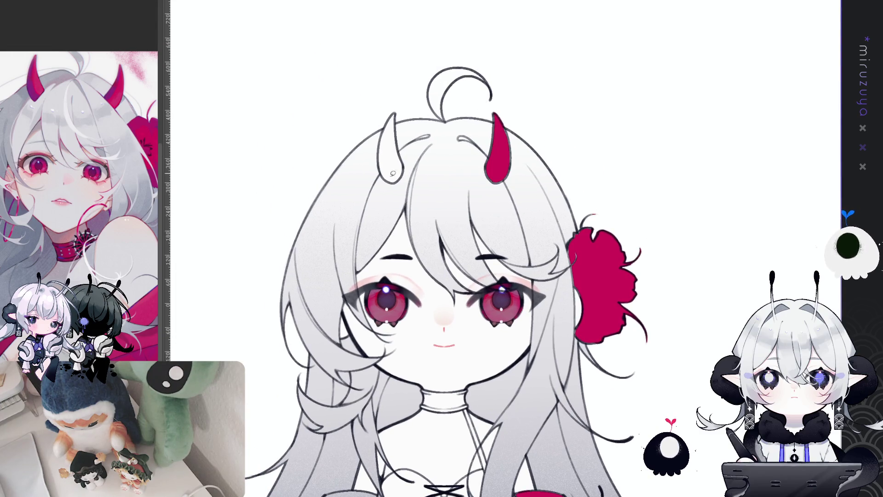
{"action": "left_click_drag", "start_coordinate": [416, 82], "coordinate": [404, 81]}
{"action": "mouse_move", "coordinate": [638, 449]}
{"action": "left_mouse_down"}
{"action": "mouse_move", "coordinate": [674, 268]}
{"action": "mouse_move", "coordinate": [653, 317]}
{"action": "left_mouse_up"}
{"action": "mouse_move", "coordinate": [506, 246]}
{"action": "left_mouse_down"}
{"action": "mouse_move", "coordinate": [444, 232]}
{"action": "mouse_move", "coordinate": [518, 251]}
{"action": "mouse_move", "coordinate": [519, 316]}
{"action": "mouse_move", "coordinate": [509, 232]}
{"action": "left_mouse_up"}
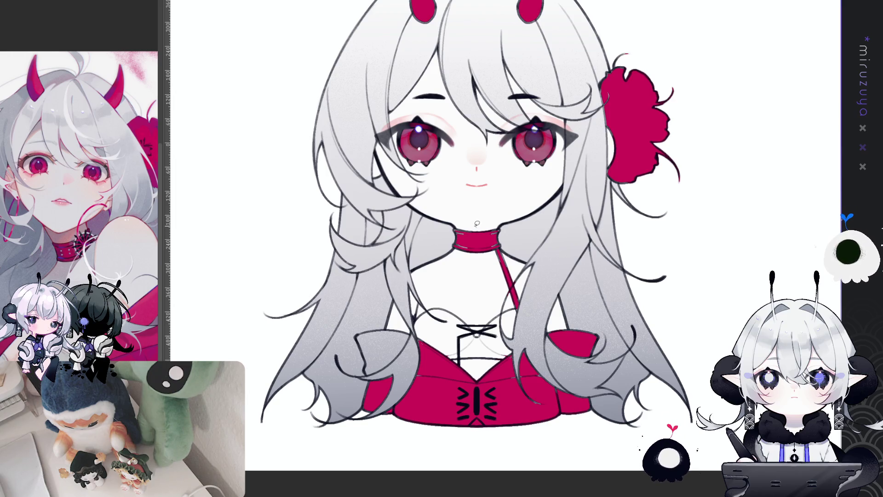
Step: Undo the stray crimson marks around the choker strap and clear the selection
{"action": "key", "text": "ctrl+z"}
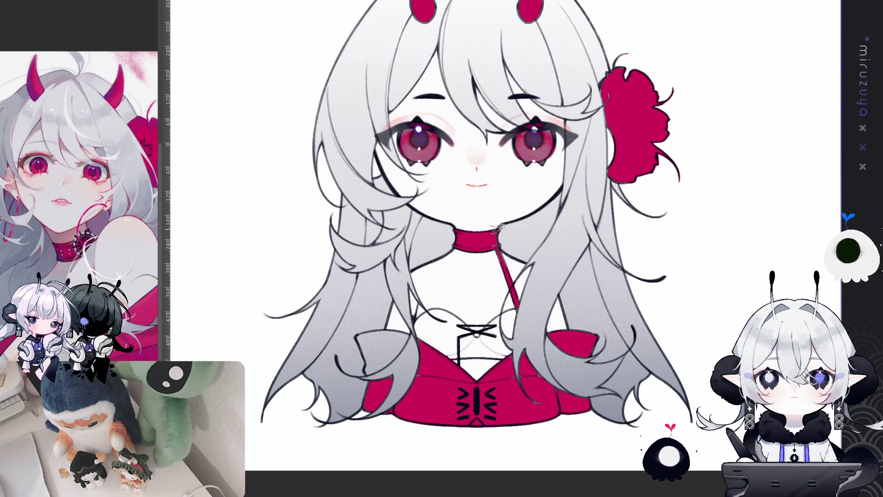
{"action": "key", "text": "ctrl+z"}
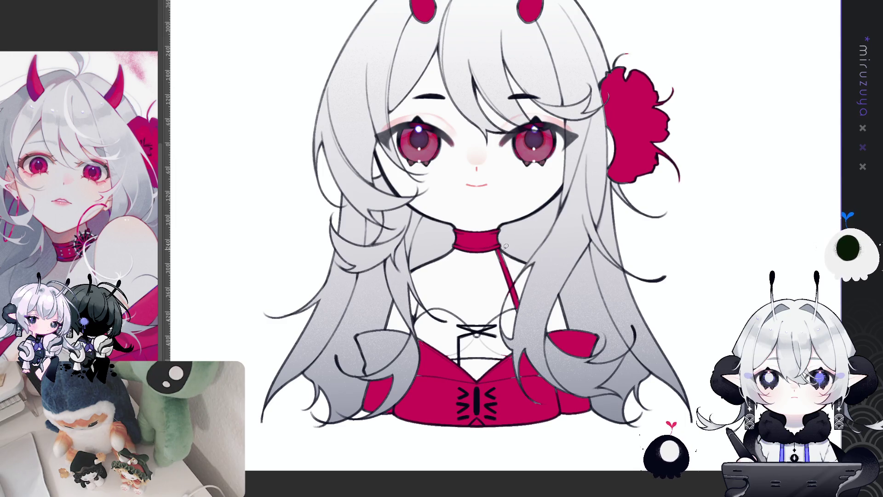
{"action": "key", "text": "ctrl+z"}
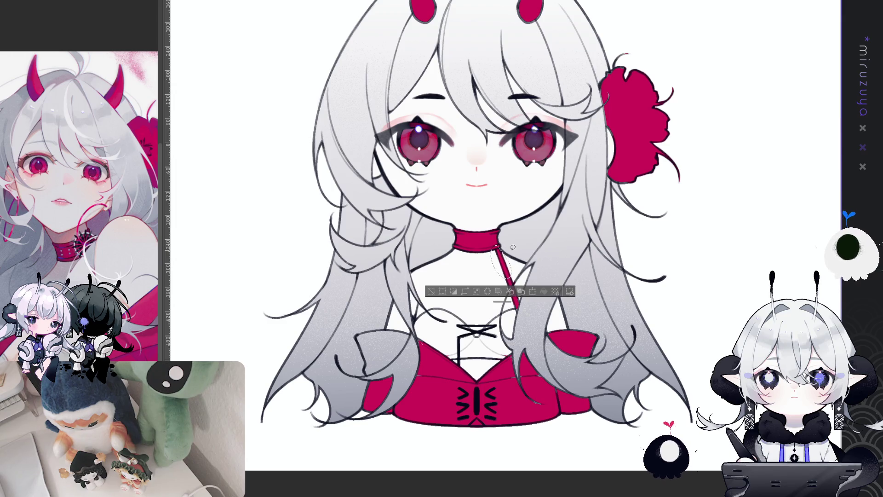
{"action": "left_click_drag", "start_coordinate": [420, 334], "coordinate": [423, 325]}
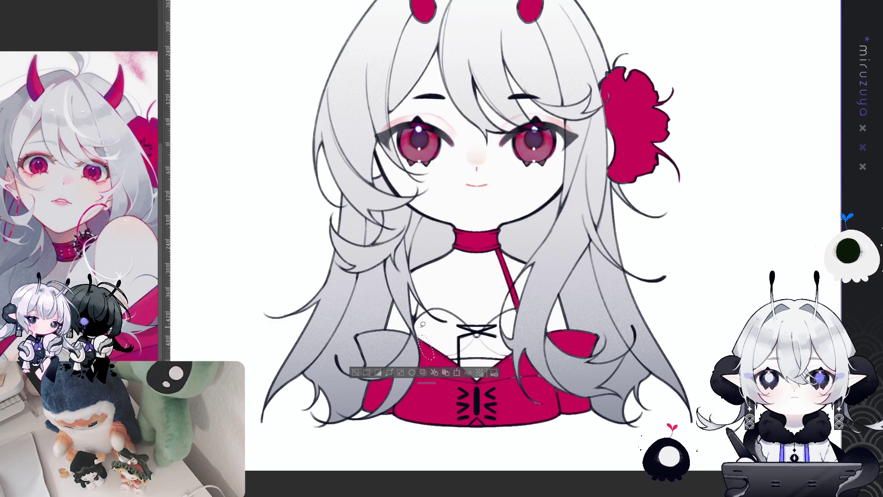
{"action": "key", "text": "ctrl+d"}
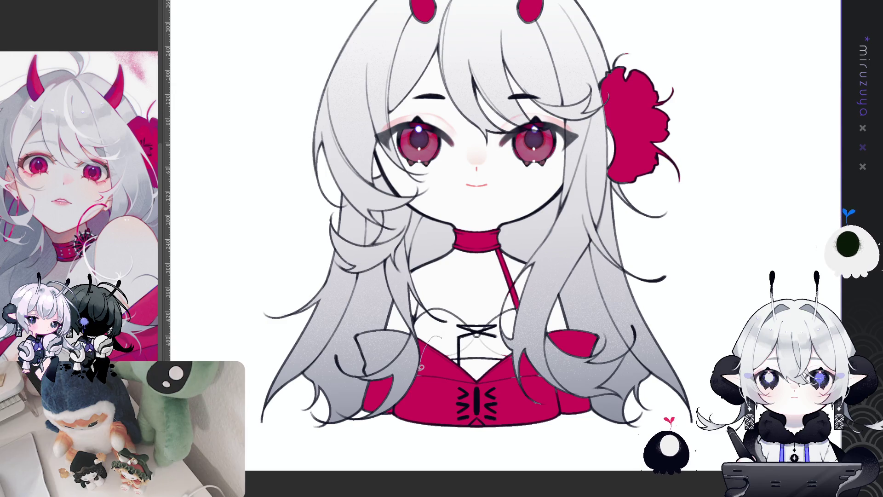